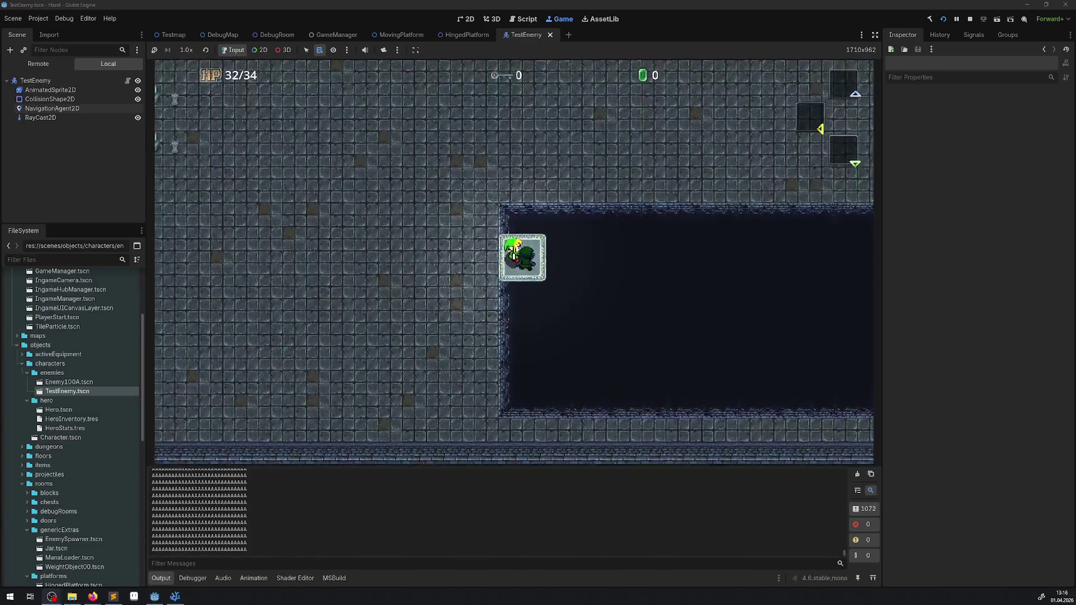
- Walk the hero off the moving platform, stop the test run, and switch back to PWalkingEnemy.cs in VS Code
key(Up)
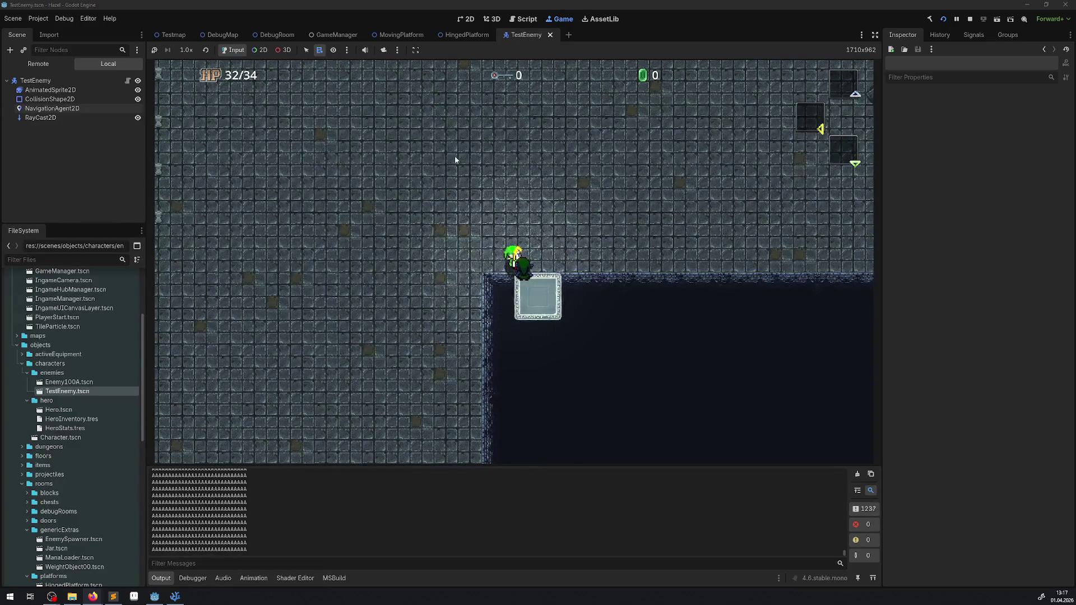
click(971, 20)
click(179, 598)
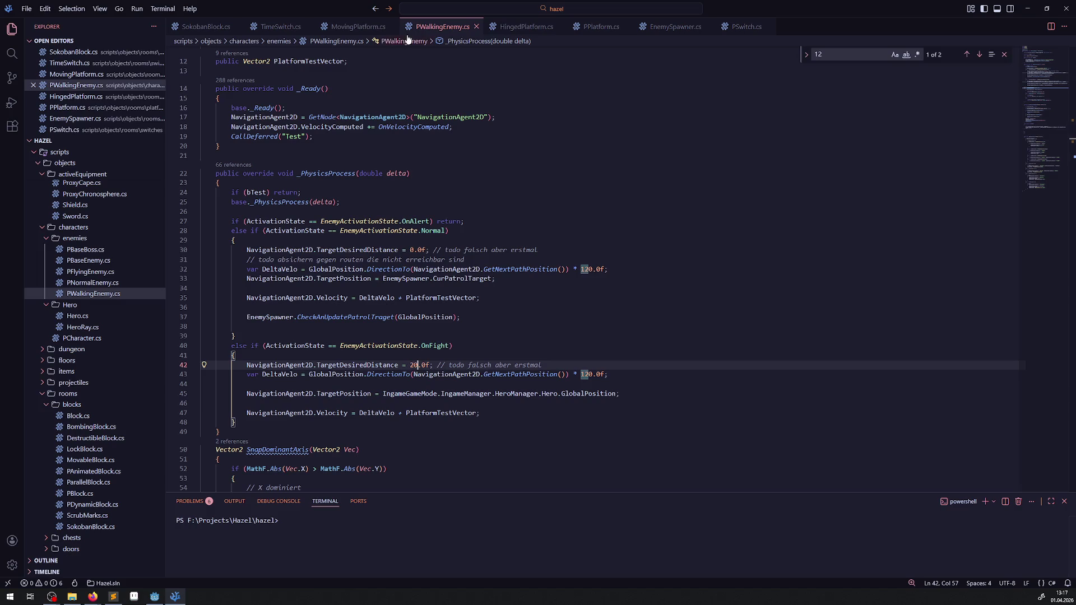
- Delete the GD.Print line 95 in MovingPlatform.cs, save, and return to the PWalkingEnemy.cs tab
click(332, 27)
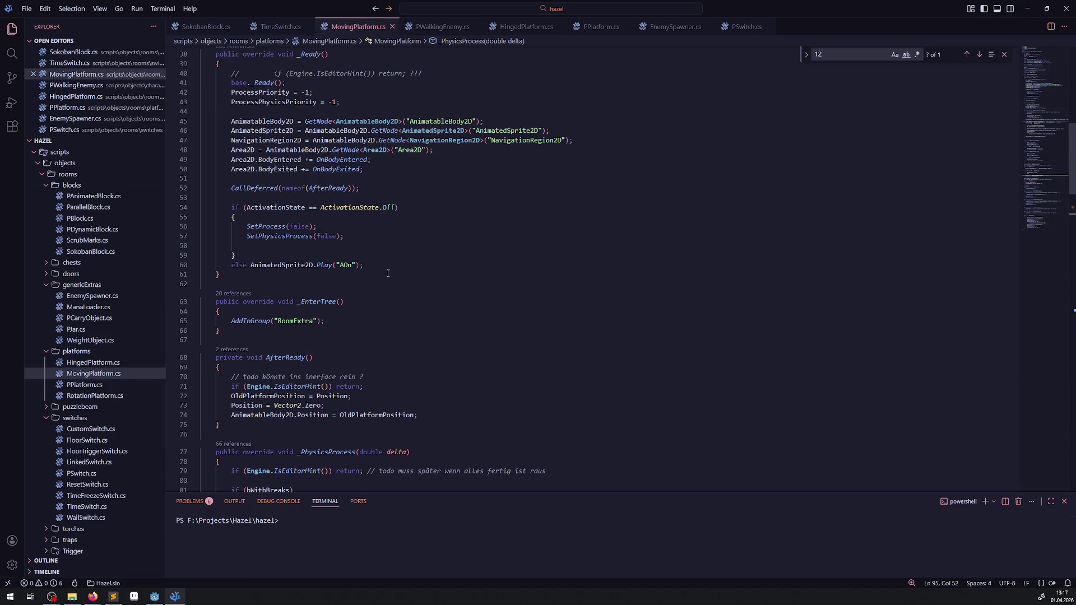
scroll(387, 273, down, 8)
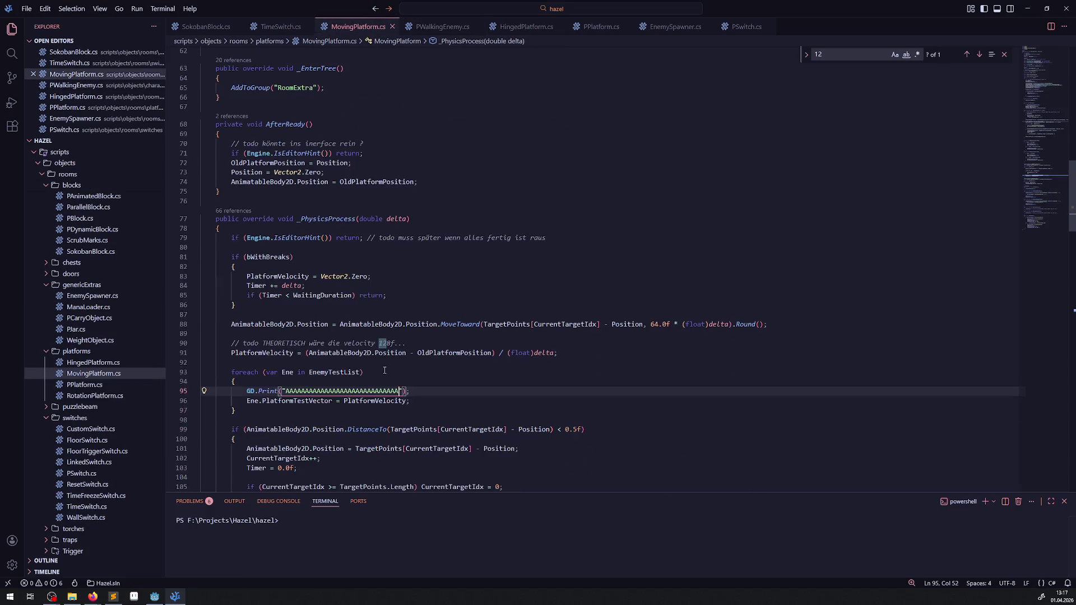
triple_click(437, 390)
key(BackSpace)
click(511, 392)
key(ctrl+s)
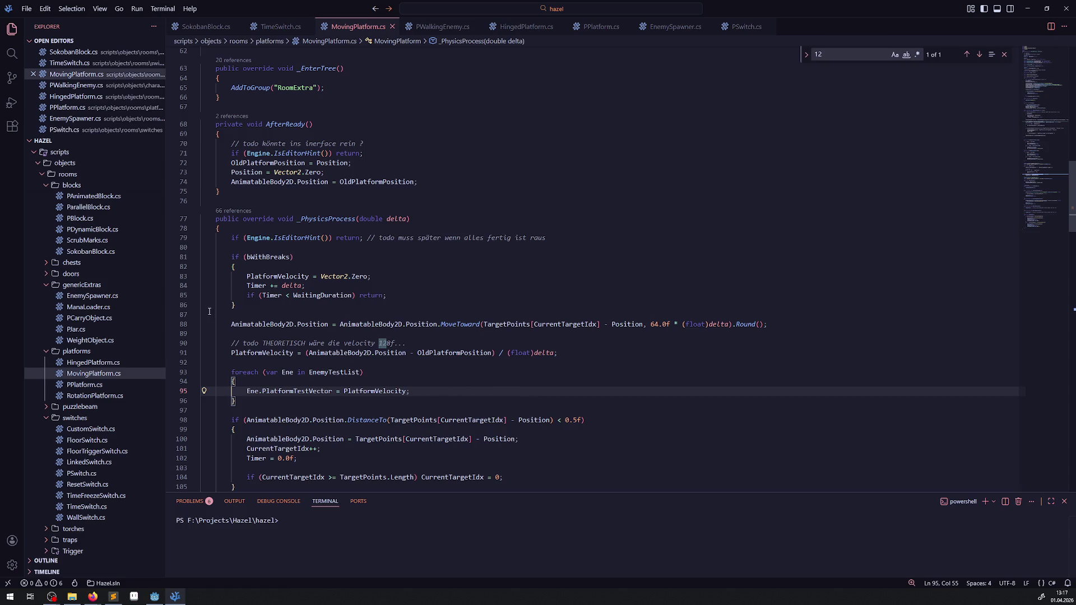
click(450, 28)
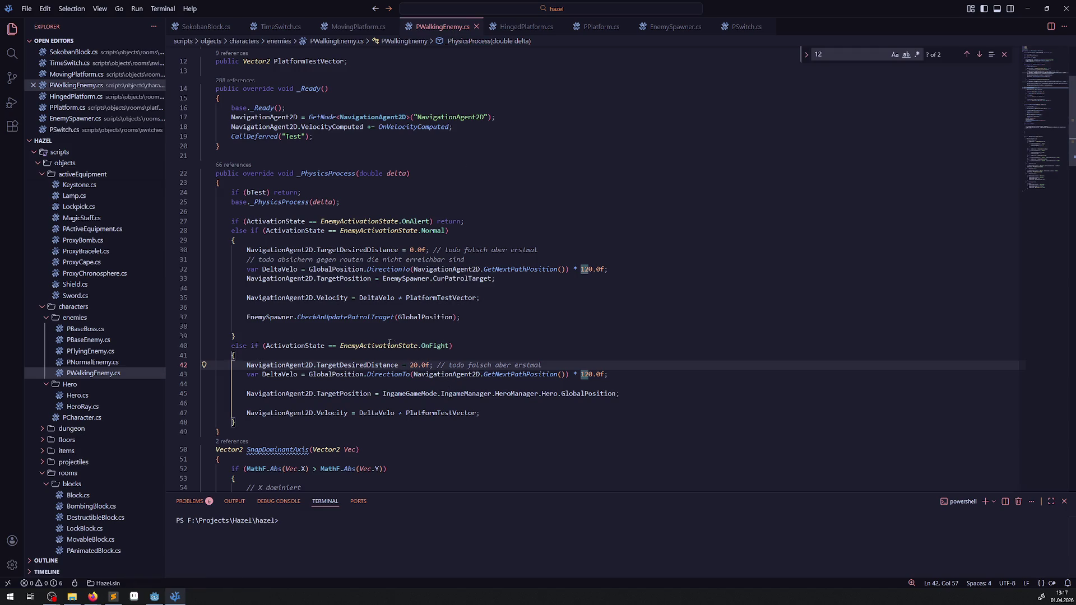
scroll(395, 427, down, 3)
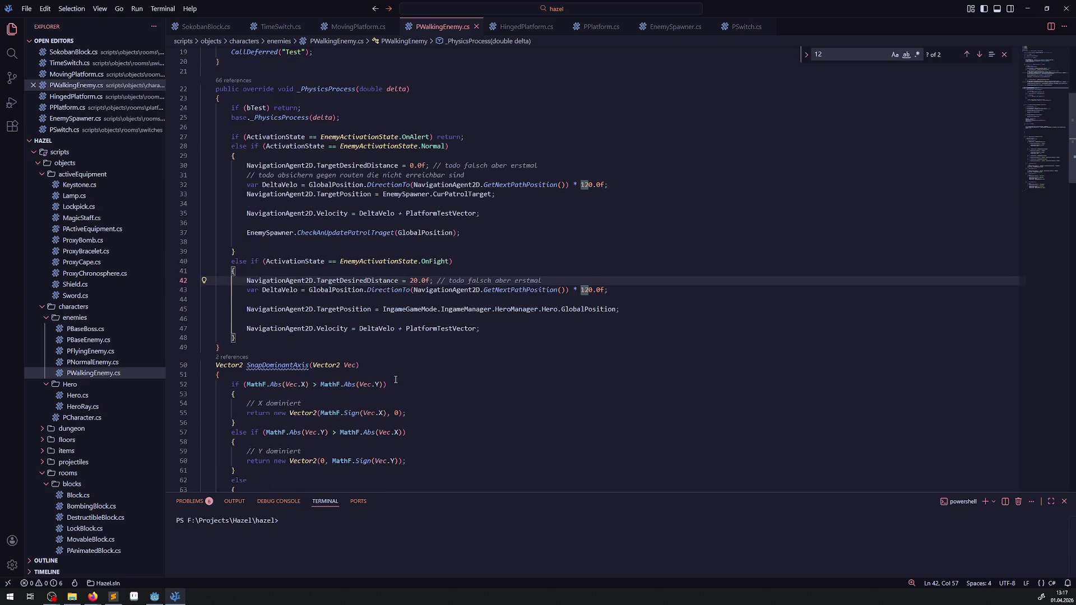
scroll(392, 371, down, 3)
scroll(385, 397, down, 3)
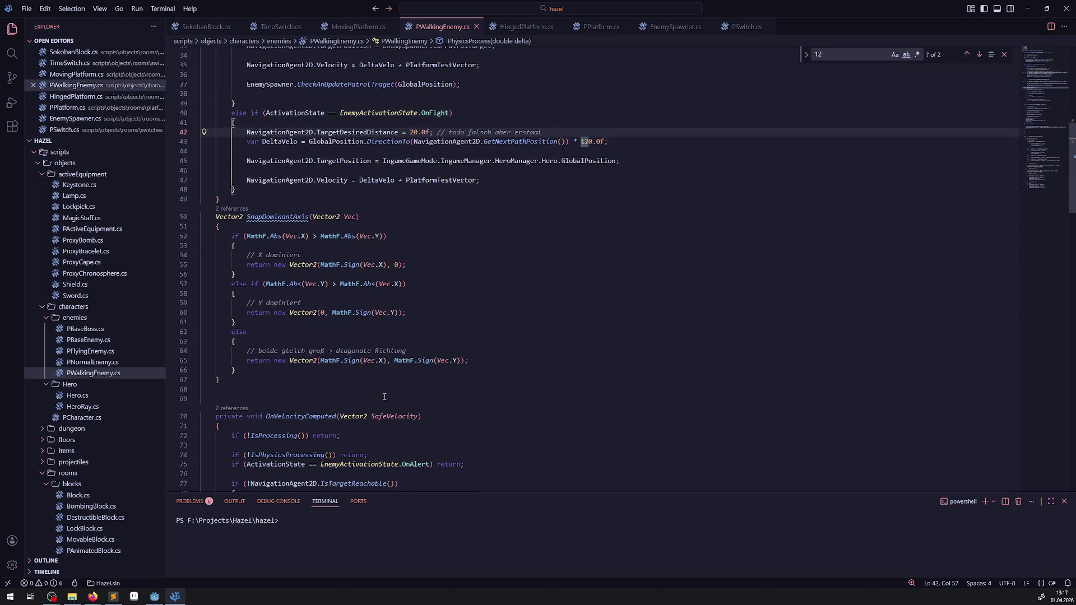
scroll(386, 404, up, 4)
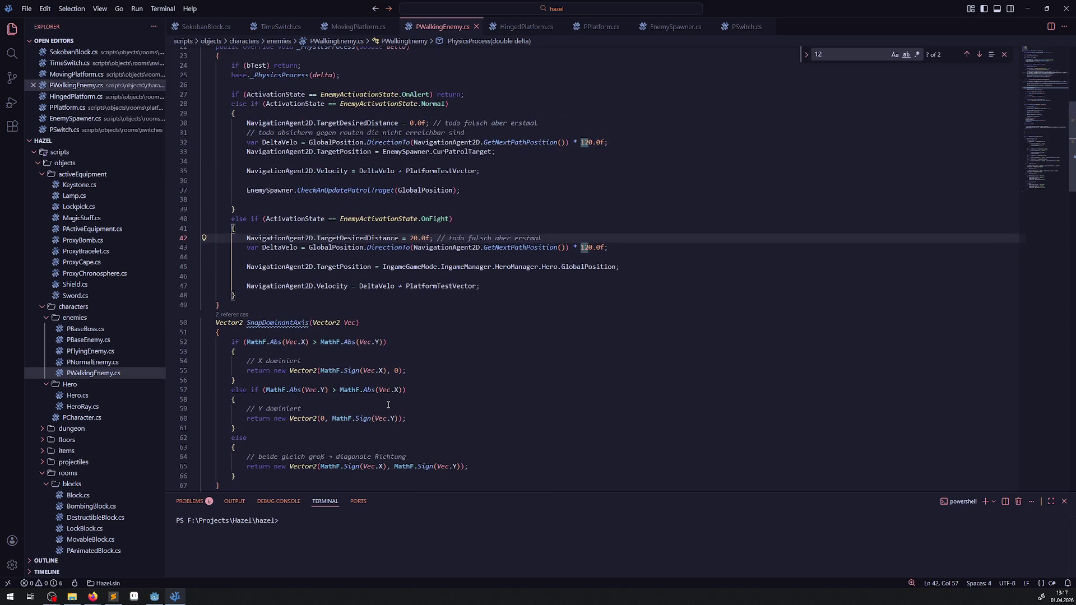
mouse_move(366, 246)
mouse_move(376, 170)
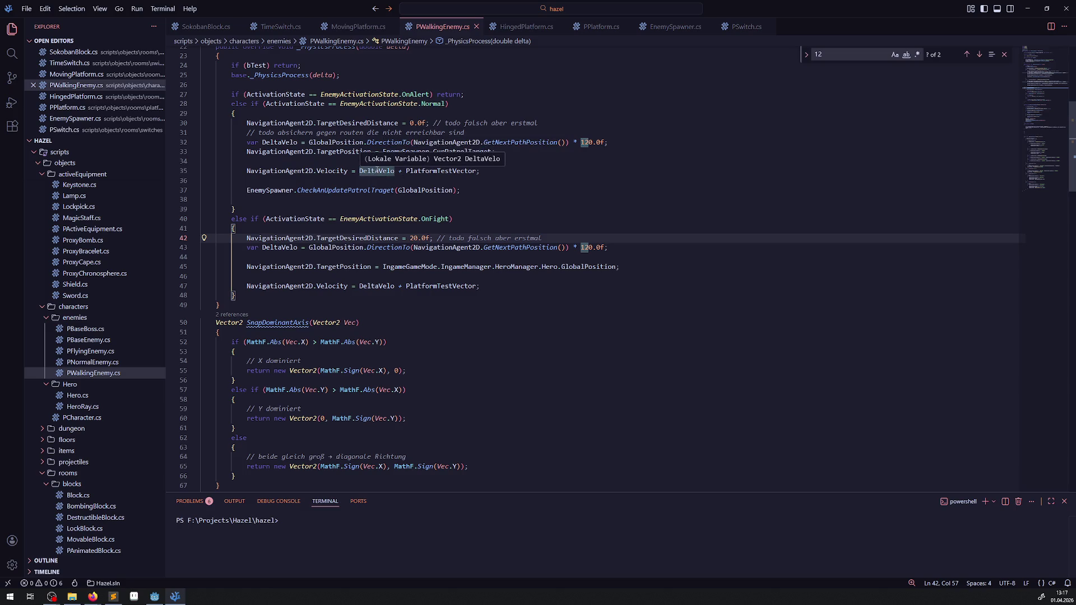
mouse_move(419, 170)
double_click(431, 172)
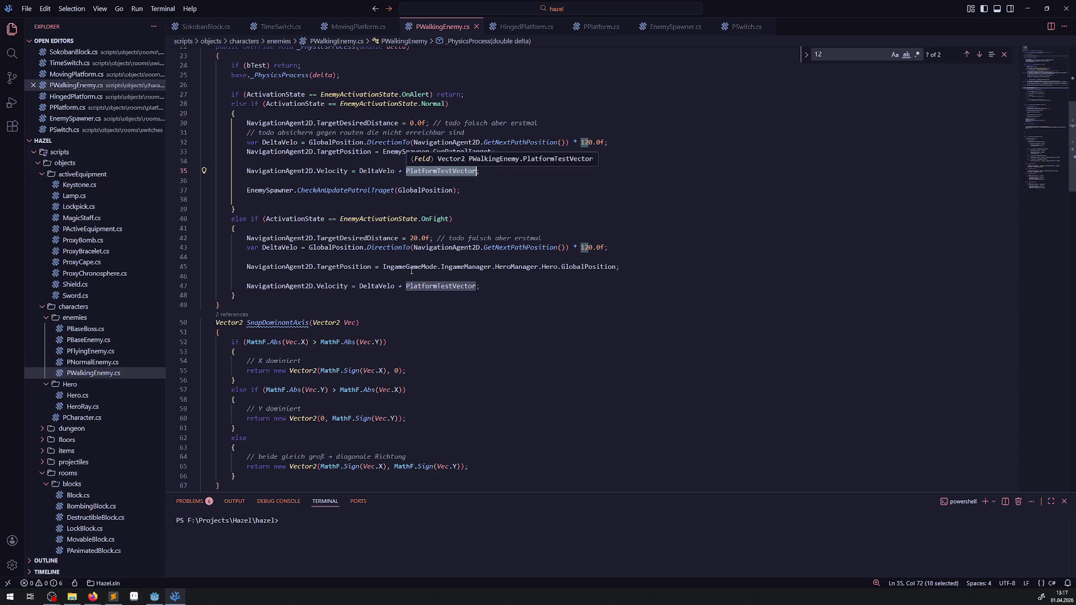
scroll(398, 245, up, 1)
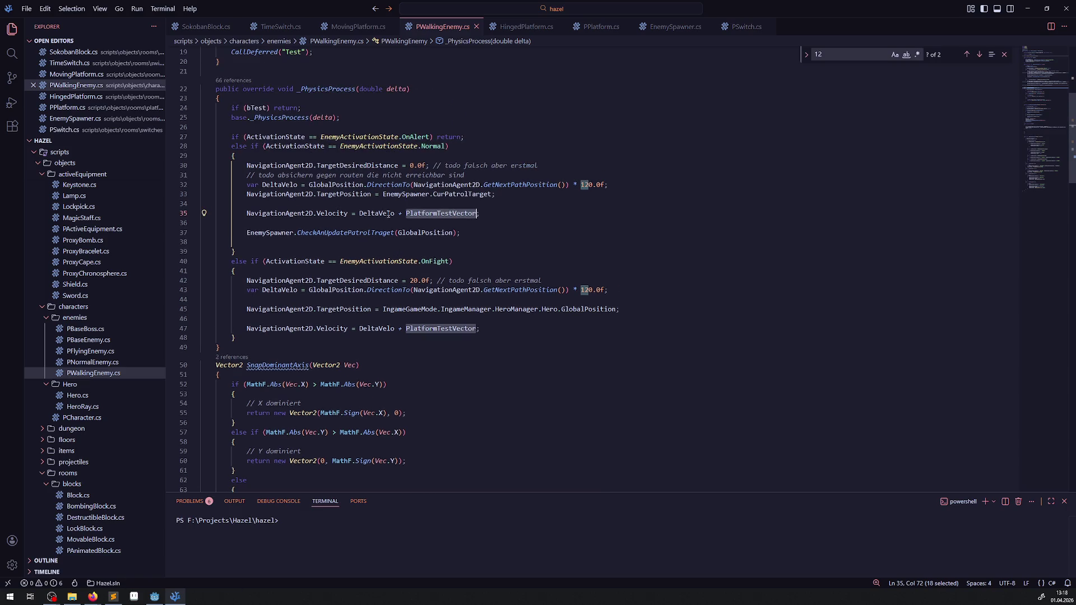
- Remove '+ PlatformTestVector' from the patrol (line 35) and fight (line 47) velocity assignments
key(BackSpace)
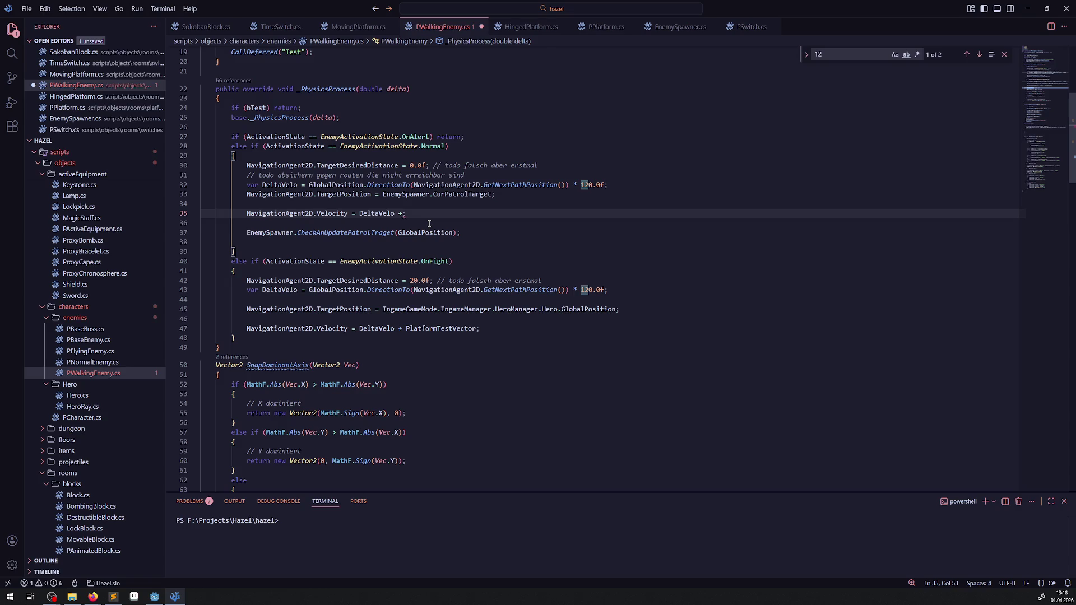
key(ctrl+s)
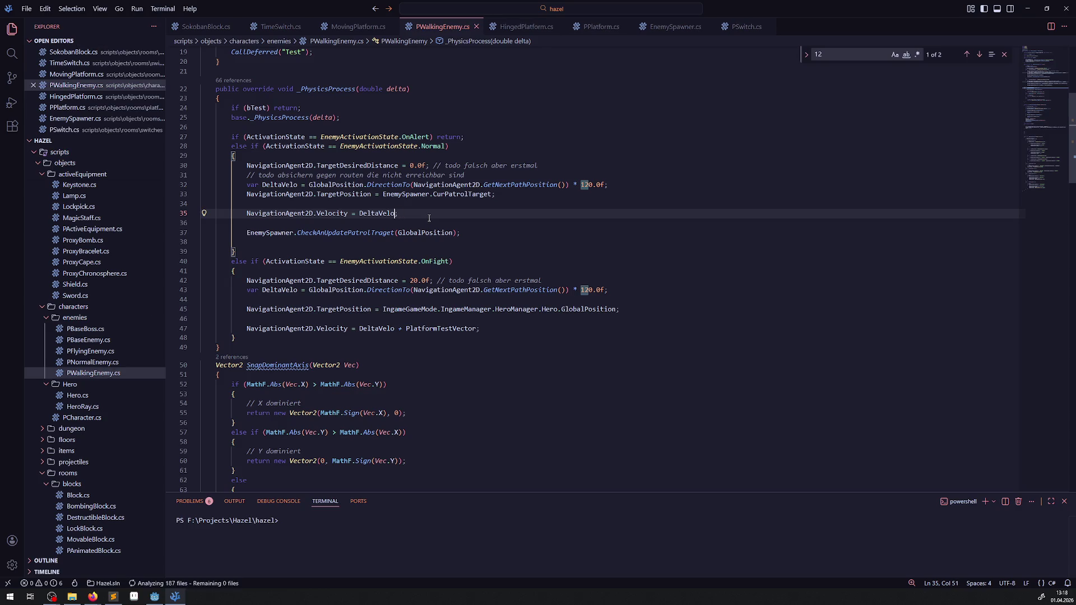
double_click(439, 328)
key(ctrl+c)
key(BackSpace)
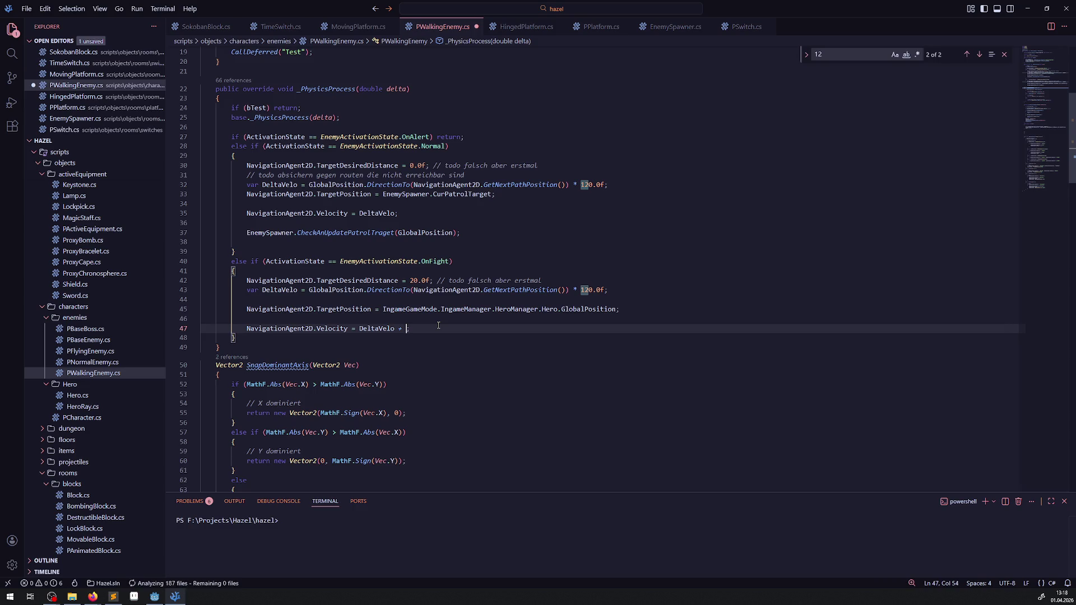
- Wrap the fight velocity line in 'if (PlatformTestVector != Vector2.Zero) … else'
click(369, 319)
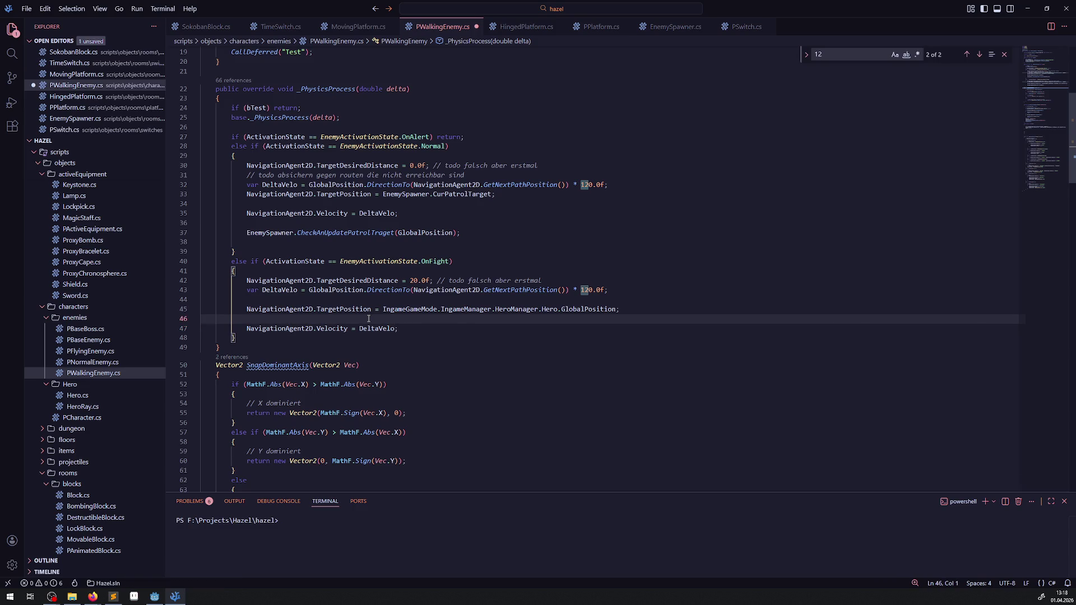
key(Return)
text(if()
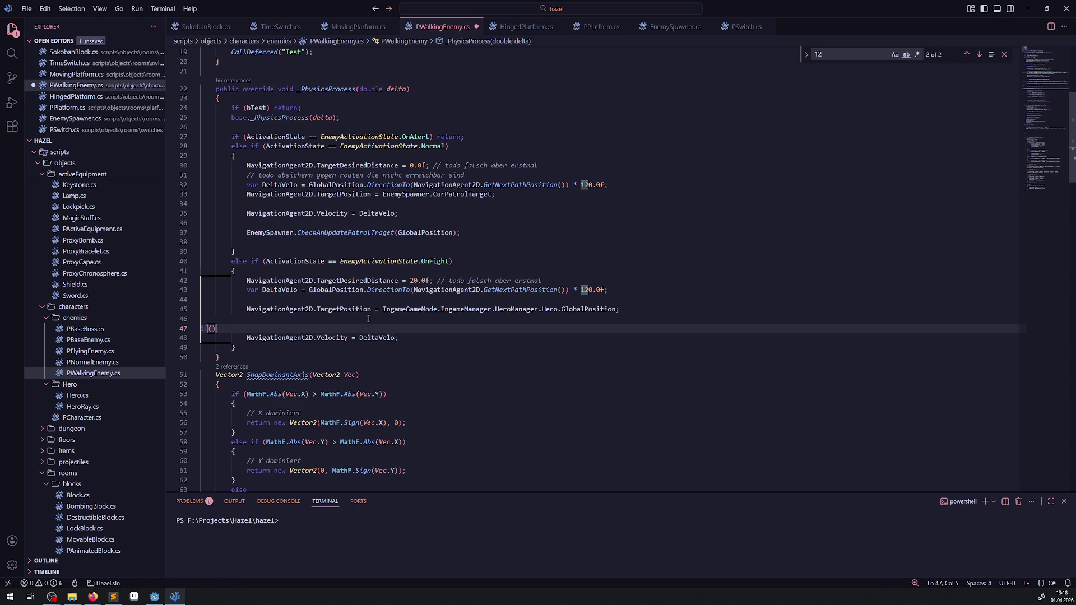
key(ctrl+v)
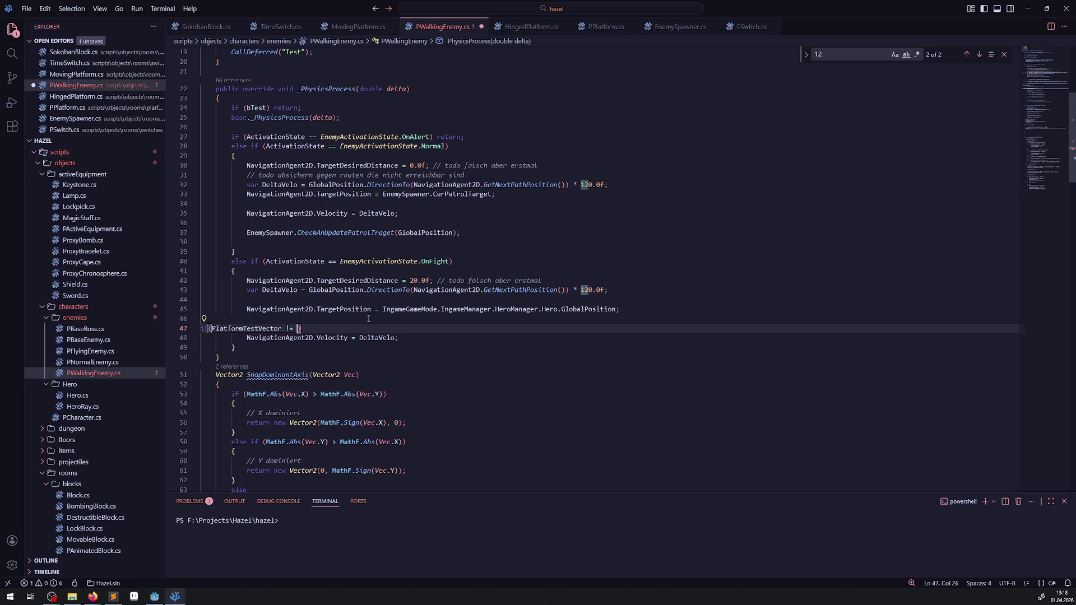
text(Vecto)
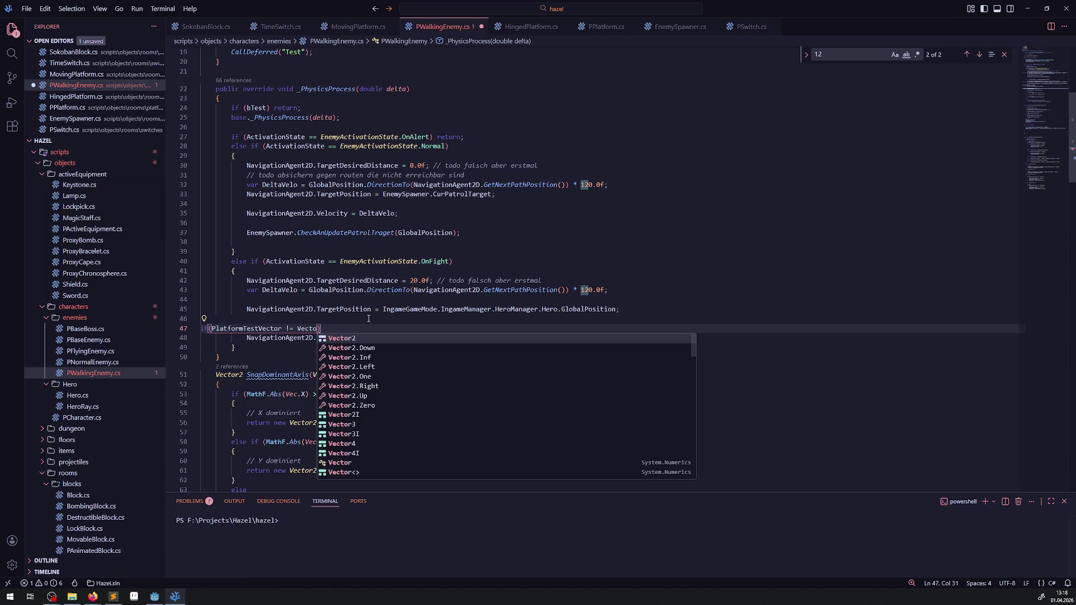
key(Down)
key(Down)
key(Down)
key(Return)
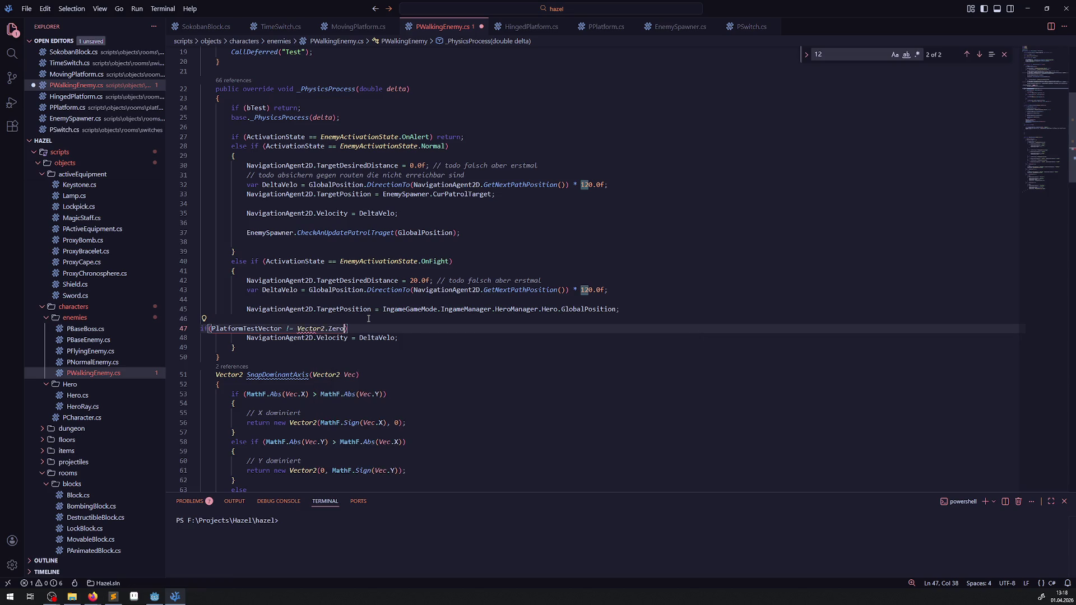
key(End)
key(Return)
text(e)
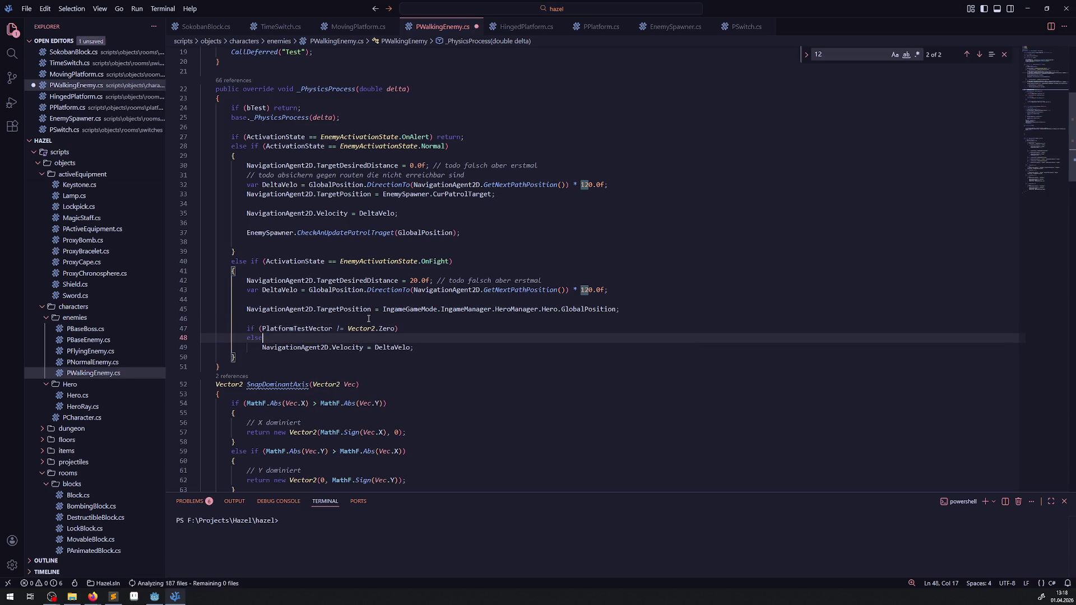
key(ctrl+Delete)
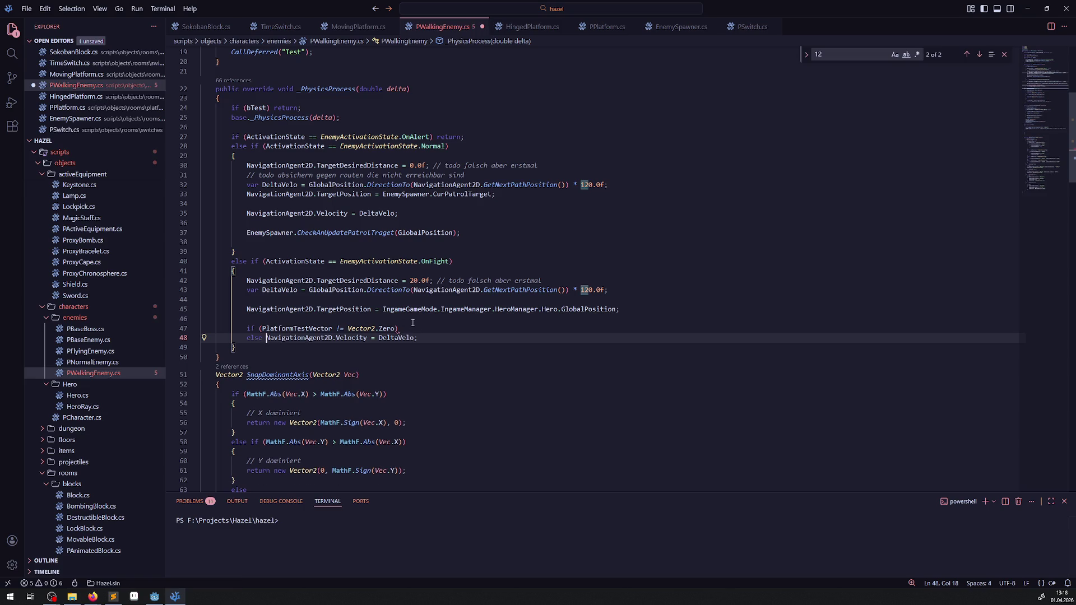
- Have the if branch assign PlatformTestVector and the else branch DeltaVelo, then save
drag(425, 338, 274, 339)
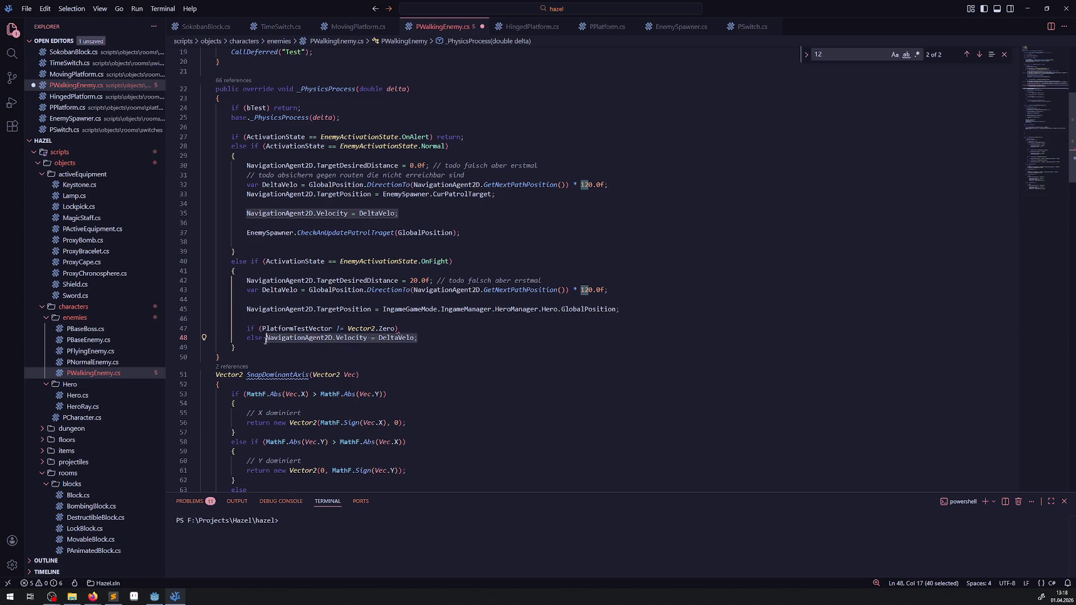
key(ctrl+c)
click(403, 328)
key(ctrl+v)
key(ctrl+s)
double_click(303, 330)
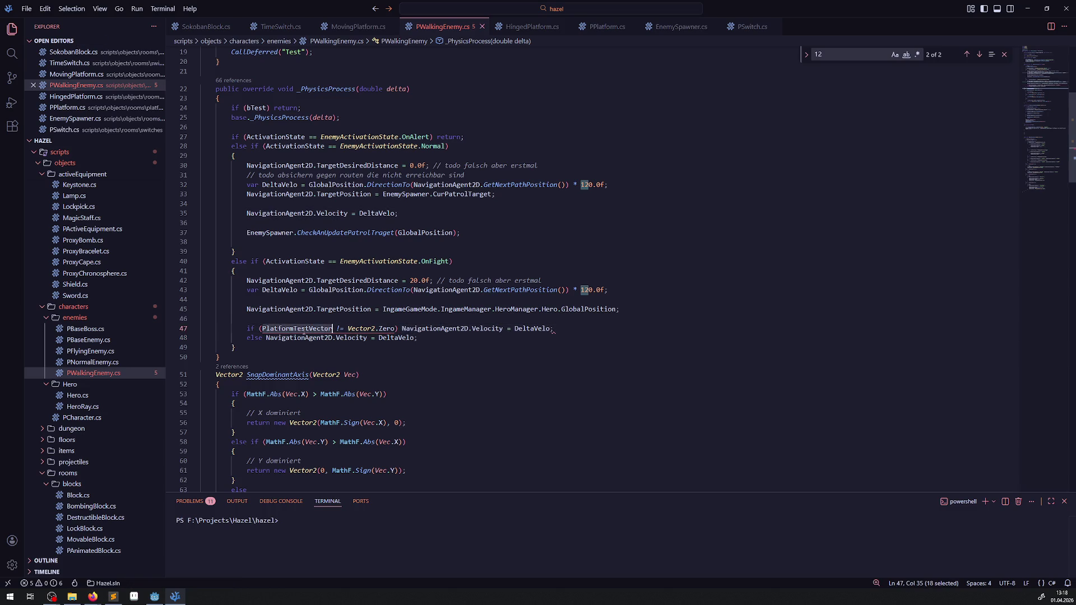
key(ctrl+c)
double_click(531, 329)
key(ctrl+v)
key(ctrl+s)
click(480, 375)
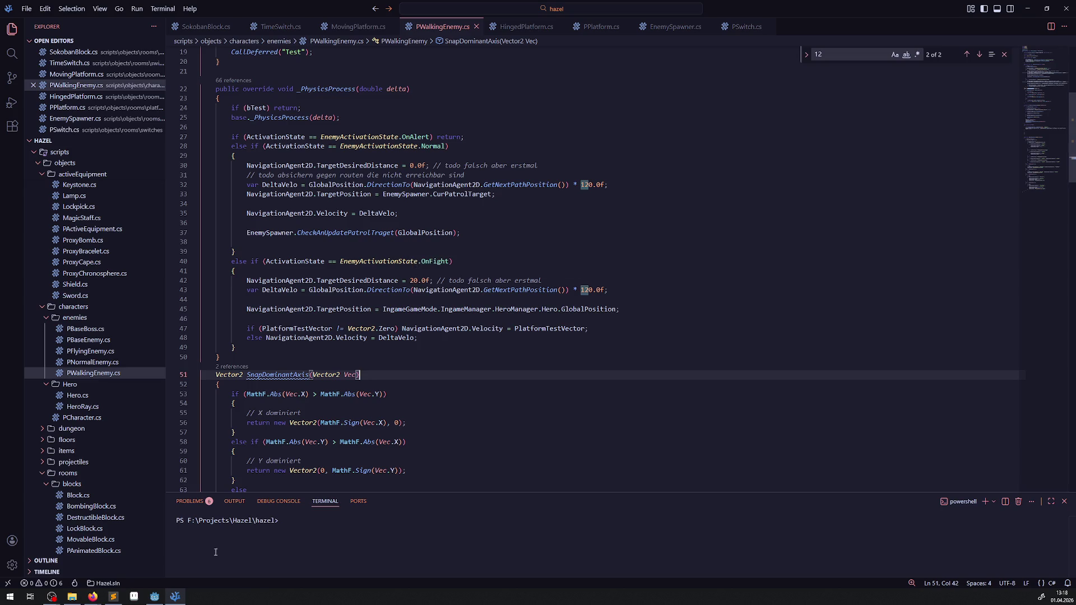
click(155, 596)
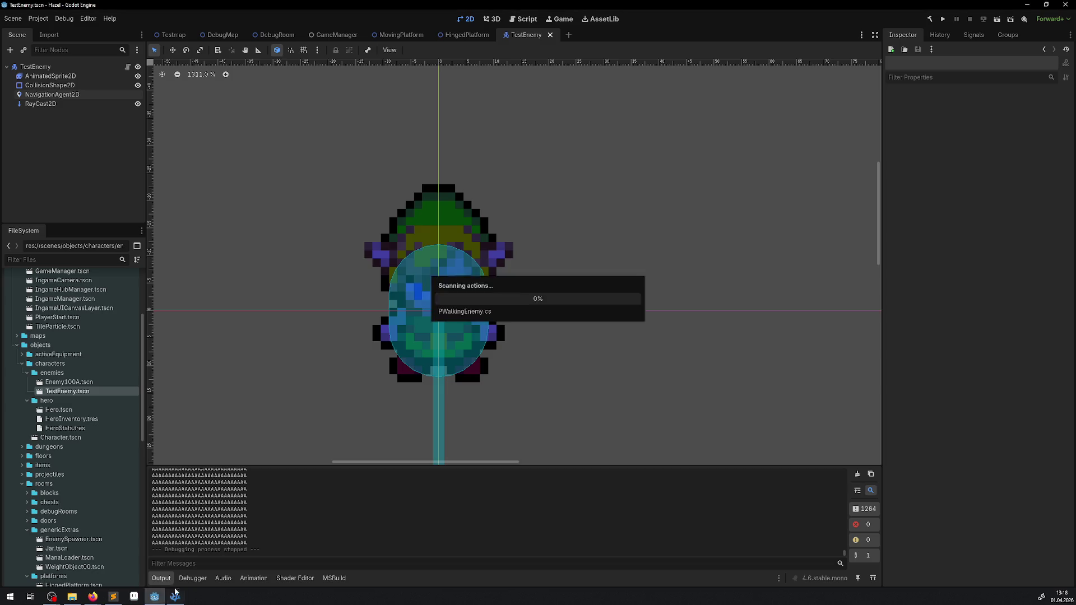
- Run TestEnemy, walk the hero onto and off the pit platform twice, then stop the game
click(942, 20)
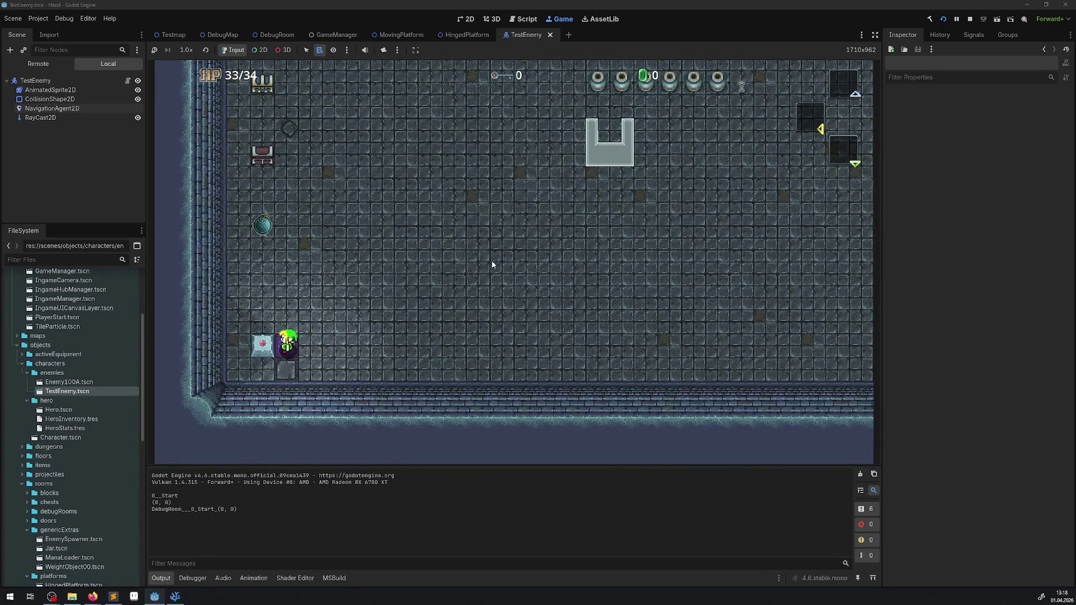
key(Up+Left)
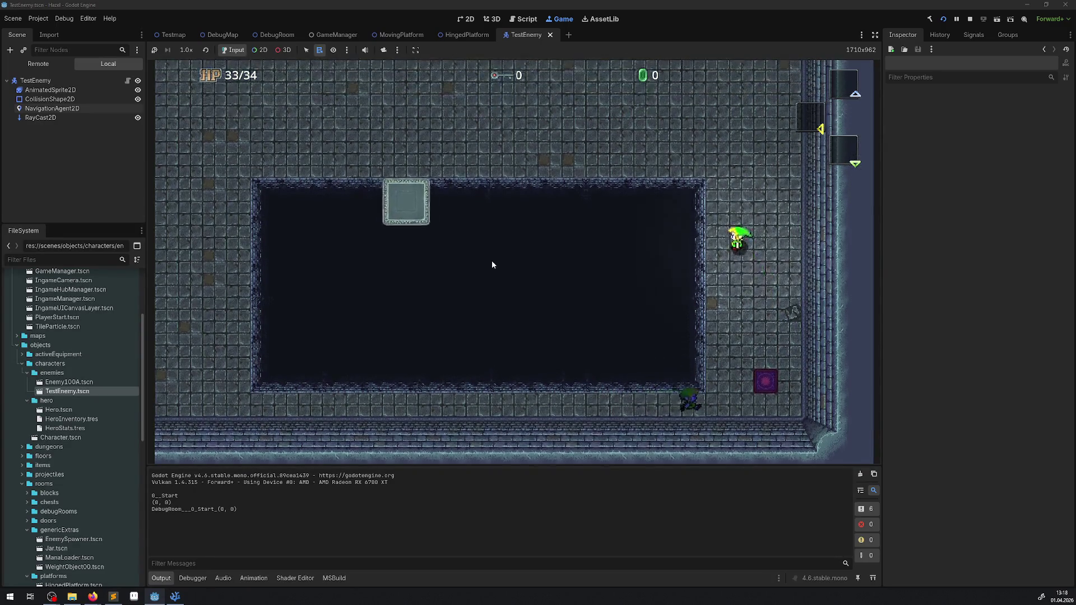
key(Left)
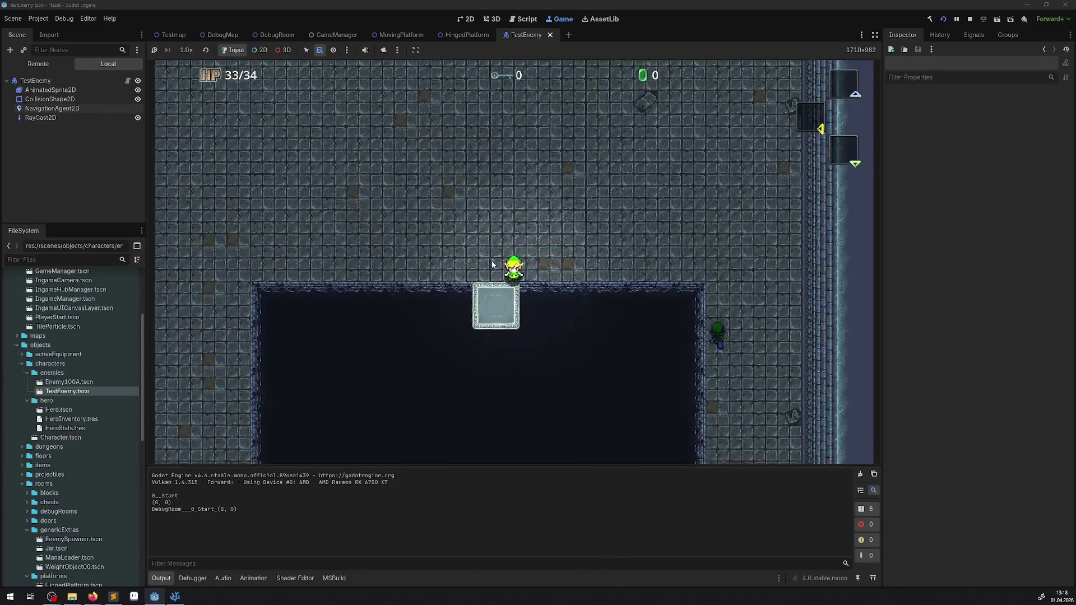
key(Down)
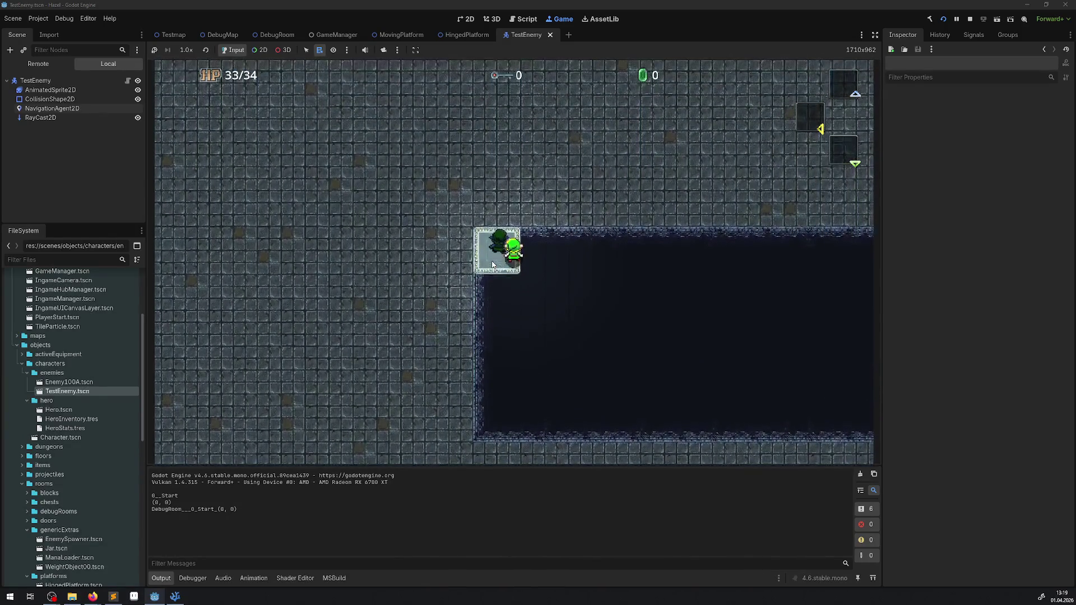
key(Up)
key(Down)
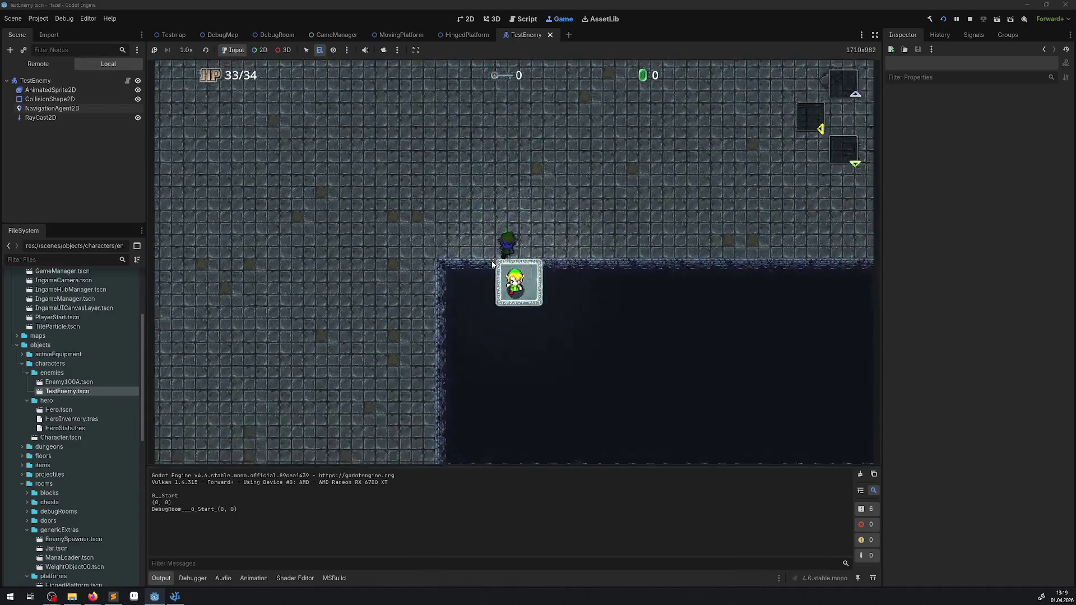
key(Up)
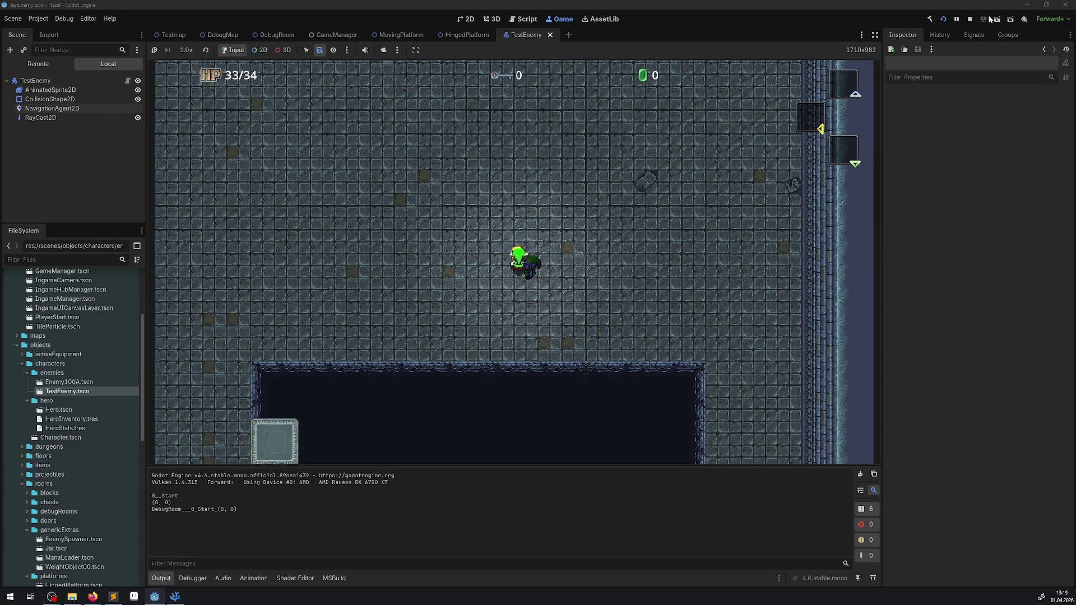
click(971, 19)
- In DebugRoom, set the MovingPlatform's scale to 3 and place it on the pit corner
scroll(392, 202, down, 6)
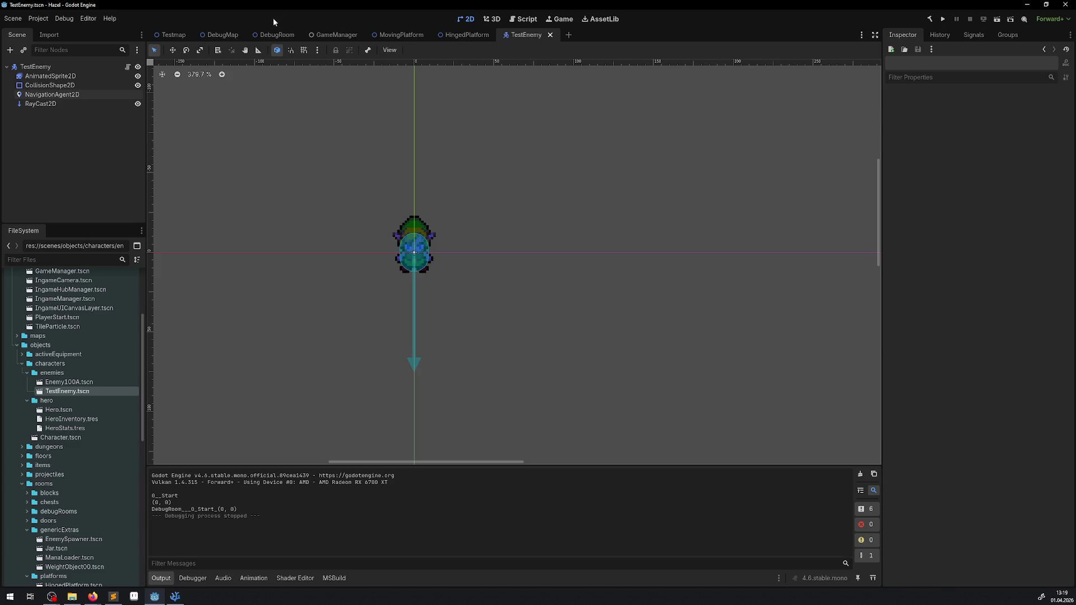
click(277, 34)
click(215, 183)
drag(279, 189, 452, 235)
click(1002, 282)
text(2)
key(Return)
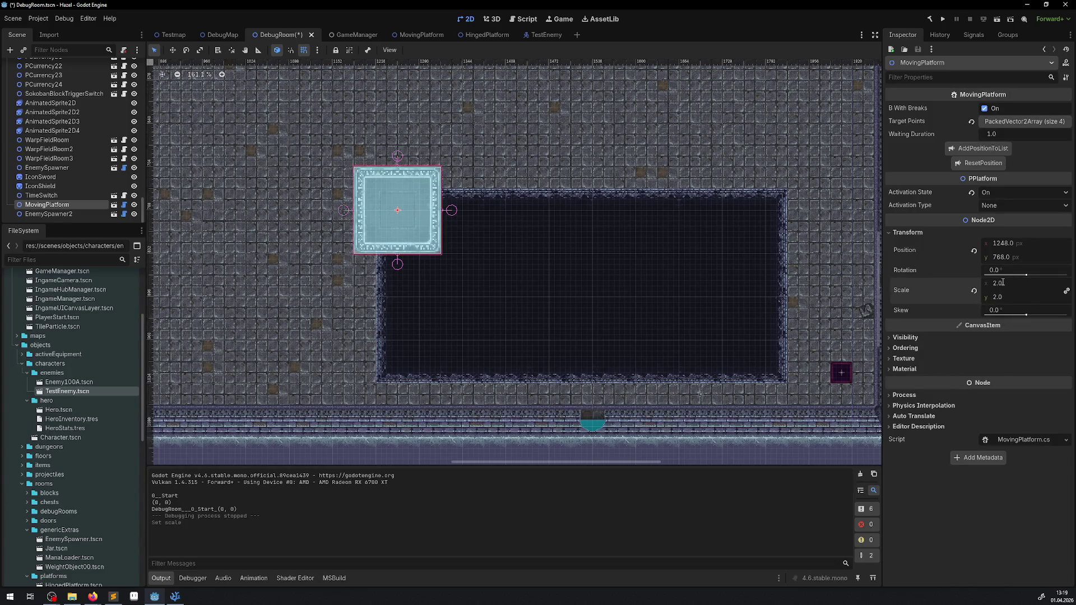
click(1004, 284)
text(3)
key(Return)
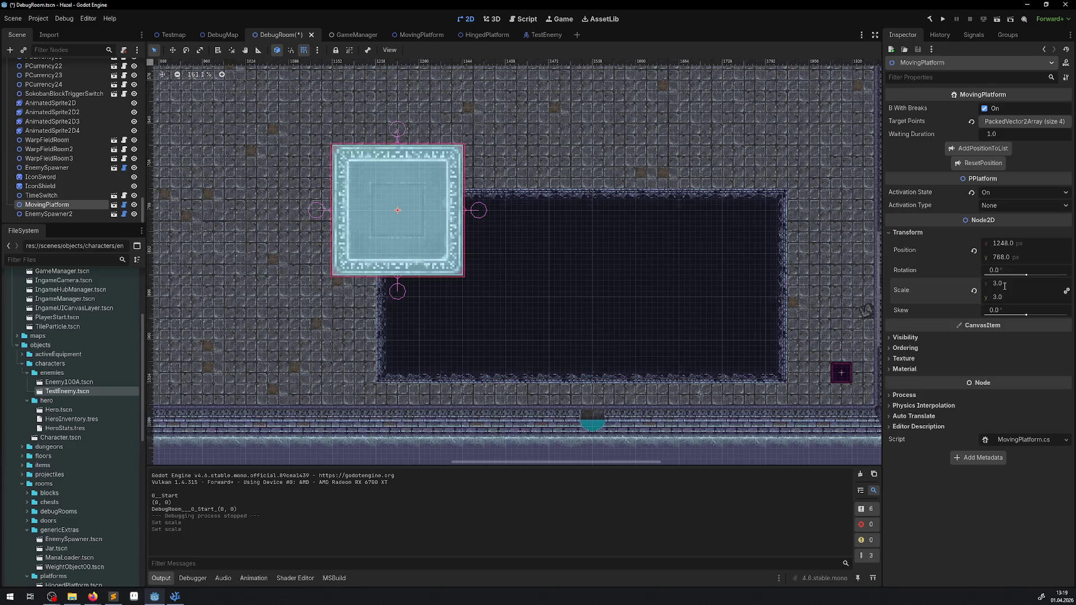
mouse_move(398, 186)
mouse_down()
mouse_move(446, 258)
mouse_move(429, 230)
mouse_up()
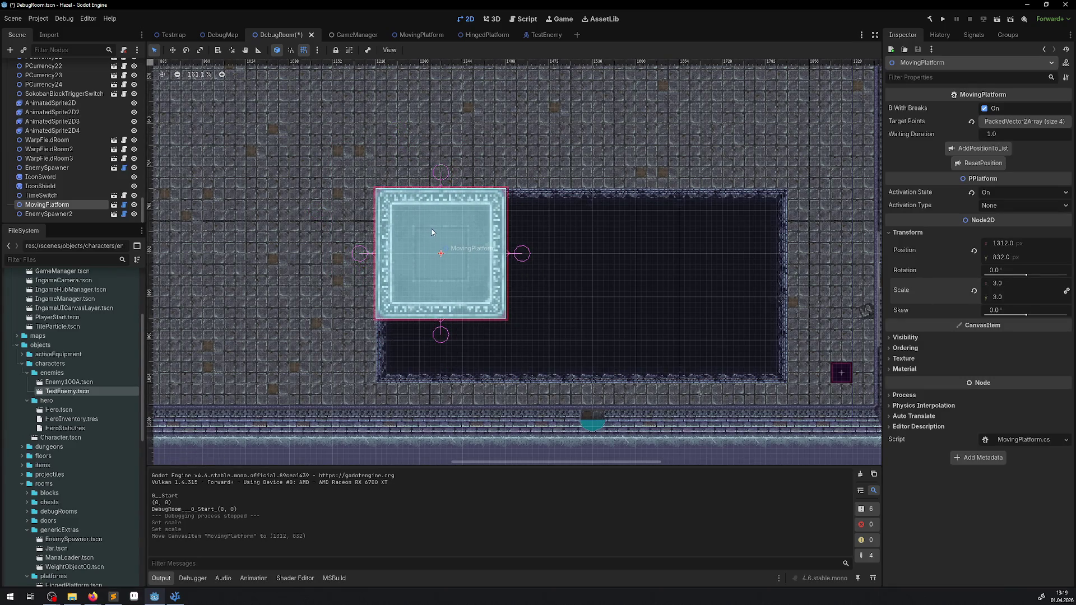
scroll(428, 230, up, 5)
scroll(551, 188, down, 5)
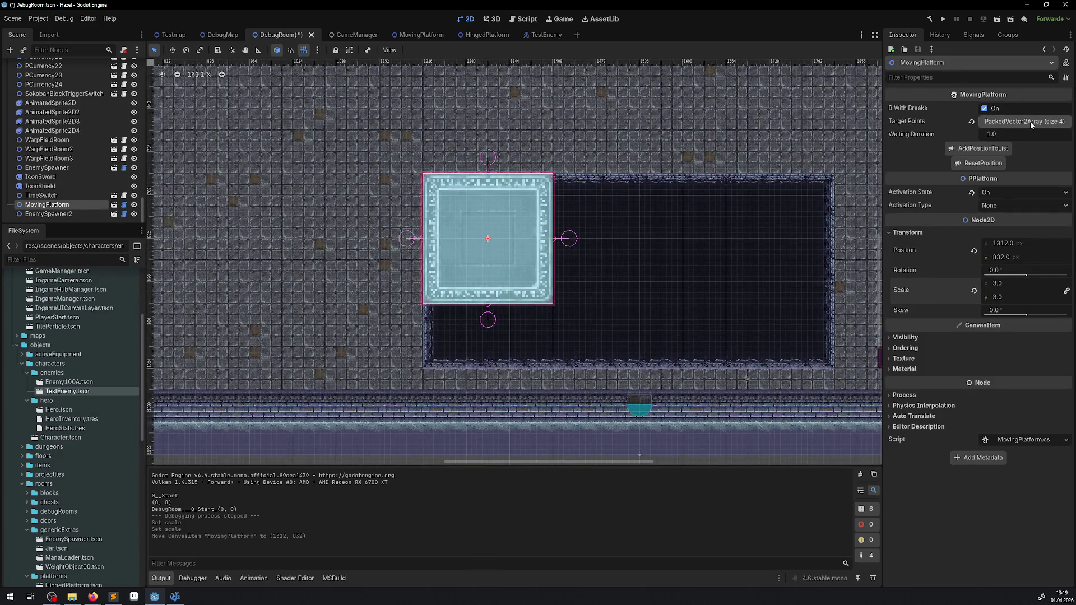
- Replace the four old target points with four new positions along the pit's edge, then save and run
click(1030, 123)
click(1065, 235)
click(1064, 208)
click(1064, 183)
click(1064, 155)
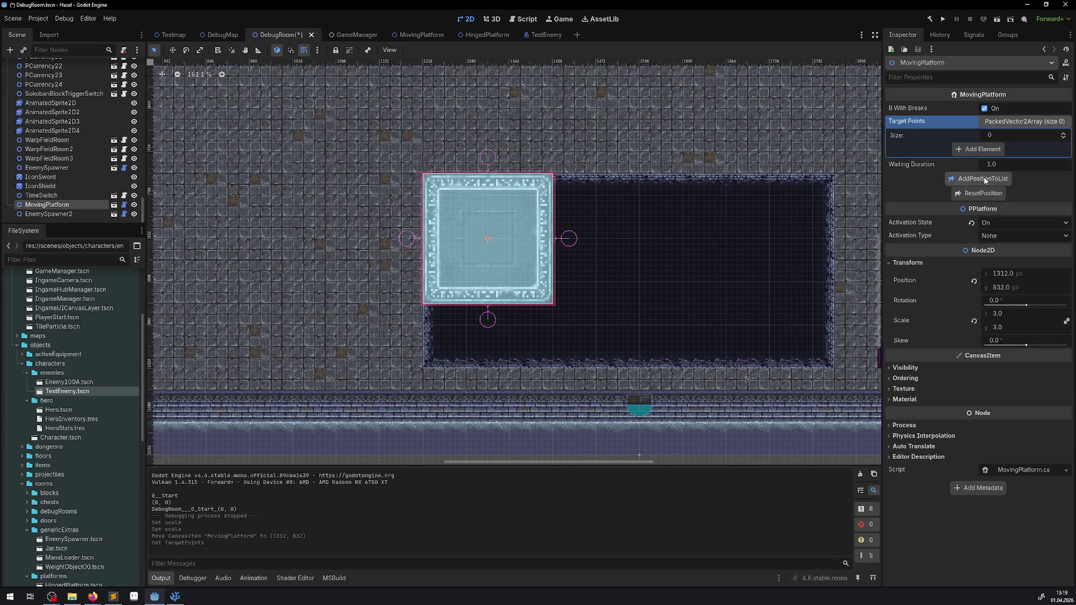
click(985, 179)
mouse_move(493, 209)
mouse_down()
mouse_move(795, 213)
mouse_move(771, 212)
mouse_move(752, 275)
mouse_move(764, 302)
mouse_move(497, 303)
mouse_move(518, 205)
mouse_up()
click(983, 205)
click(983, 232)
click(983, 259)
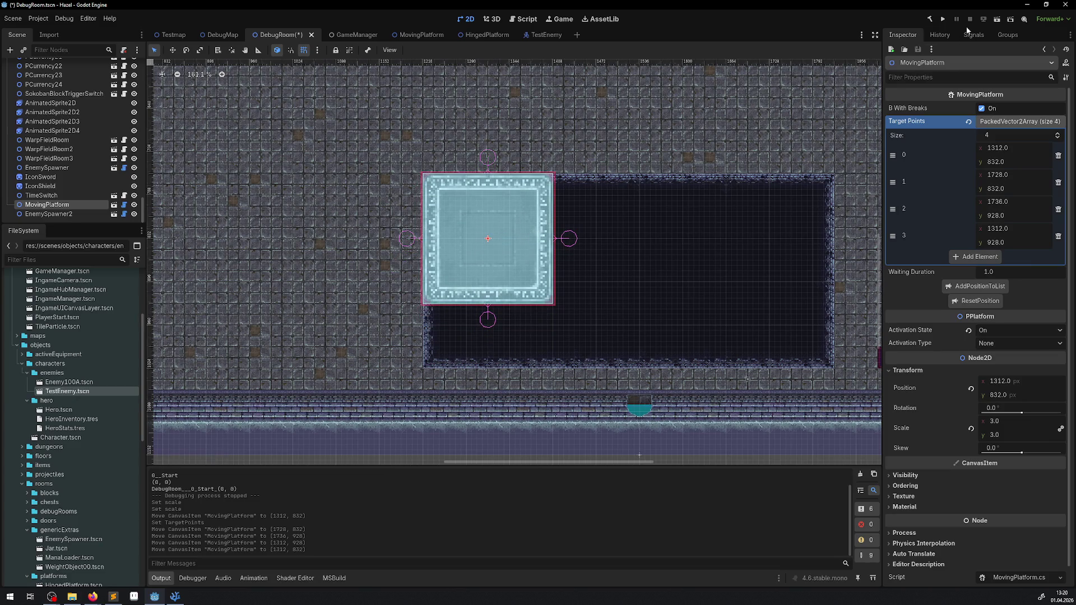
click(941, 22)
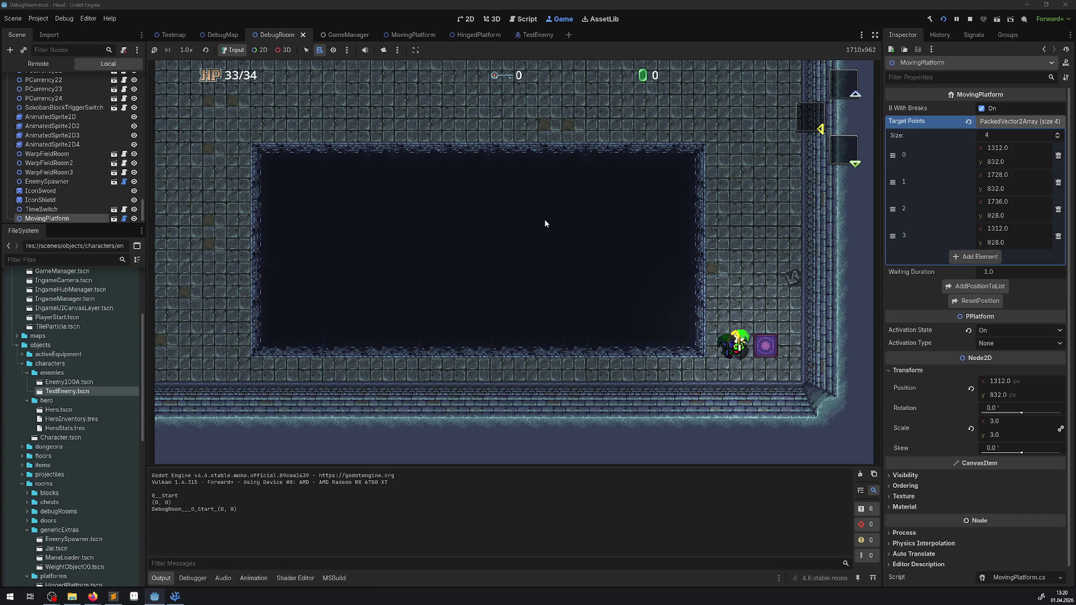
- Stop the DebugRoom test run with F8 after watching the enlarged platform
key(F8)
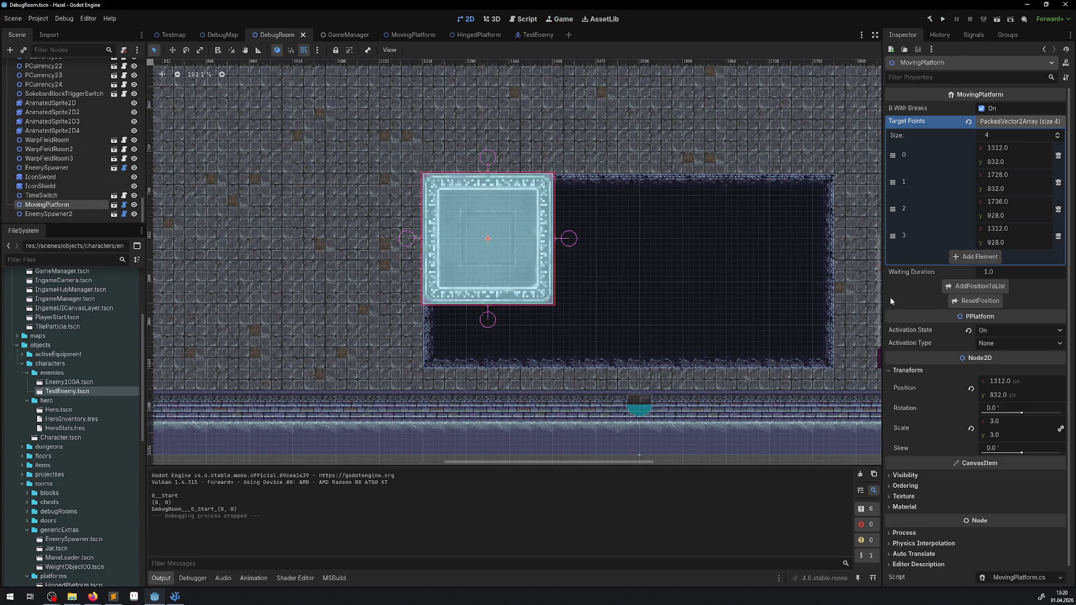
- Reset the platform, set its scale to 1, and move it to 1248, 768
click(976, 301)
click(173, 50)
mouse_move(392, 169)
mouse_down()
mouse_move(631, 332)
mouse_move(1072, 547)
mouse_move(493, 241)
mouse_up()
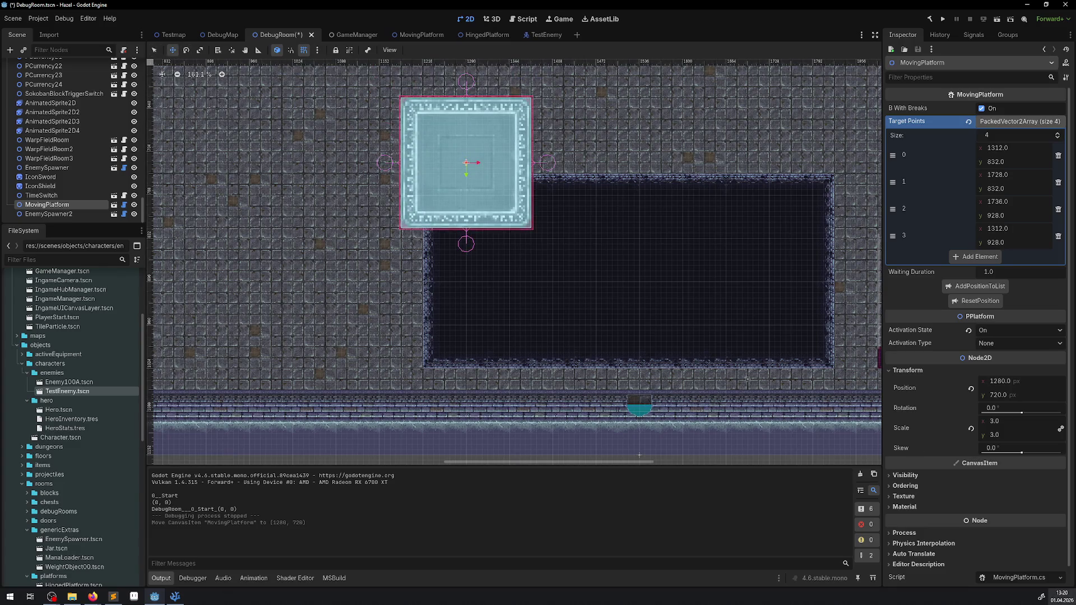
mouse_move(392, 151)
mouse_down()
mouse_move(426, 190)
mouse_move(441, 248)
mouse_move(429, 252)
mouse_up()
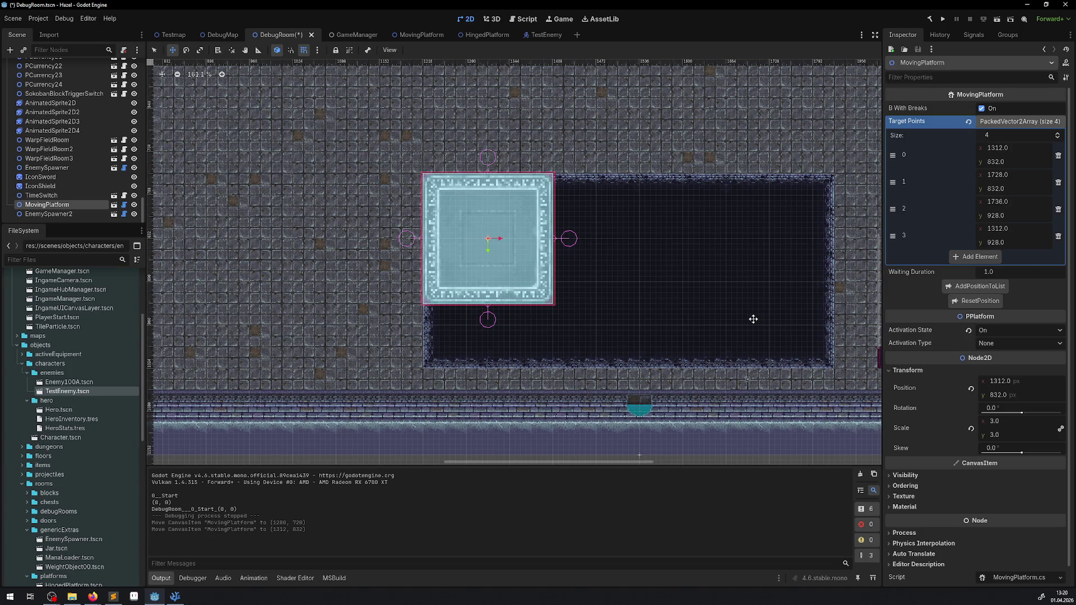
click(1002, 424)
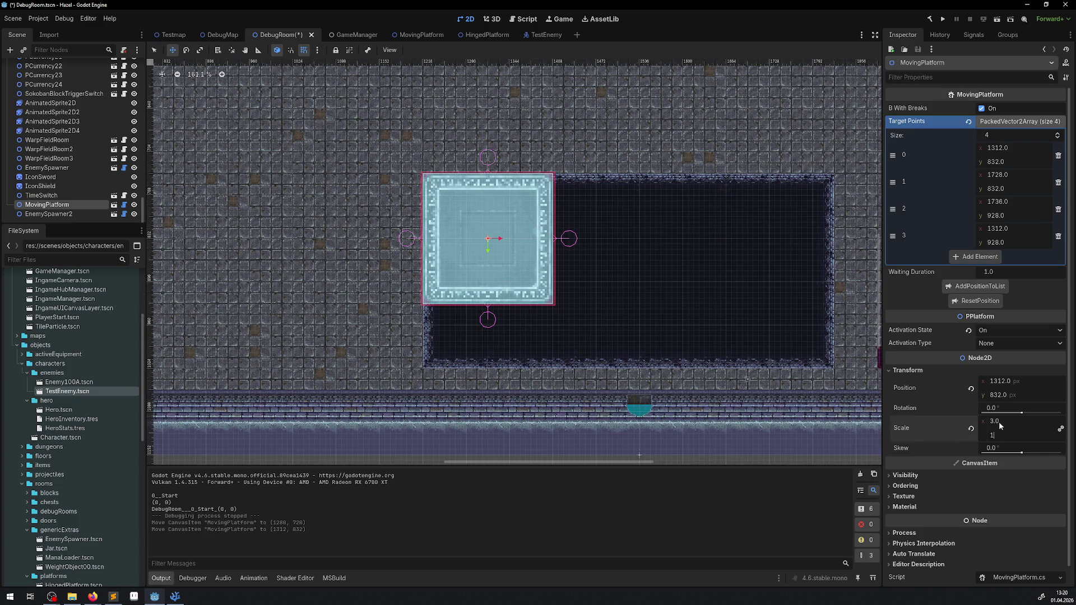
text(1)
drag(478, 241, 437, 199)
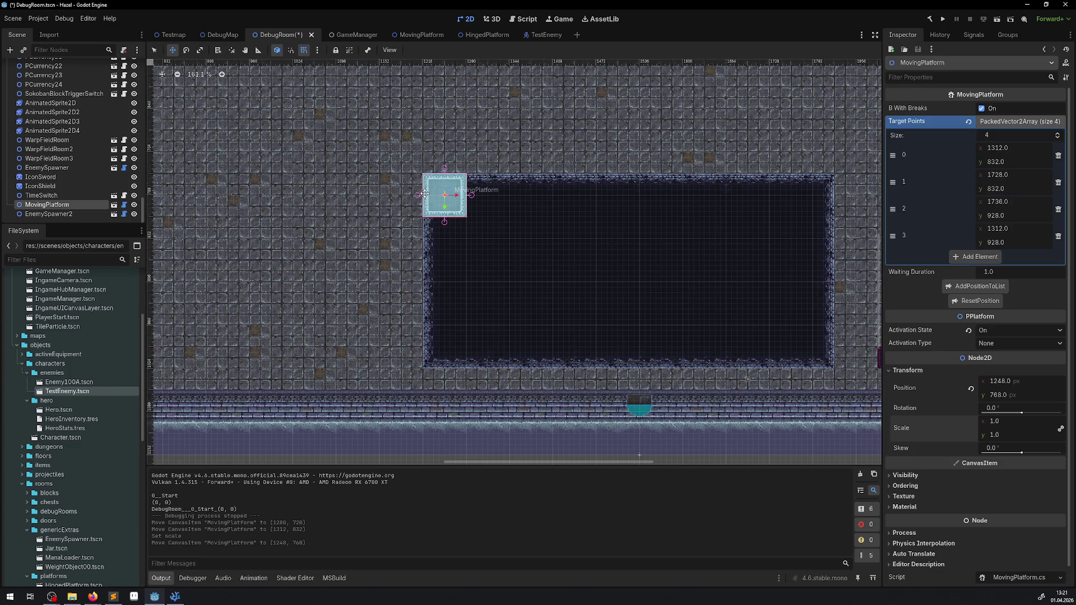
- Delete all four target points and record 1248, 768 as the single target point
click(1059, 236)
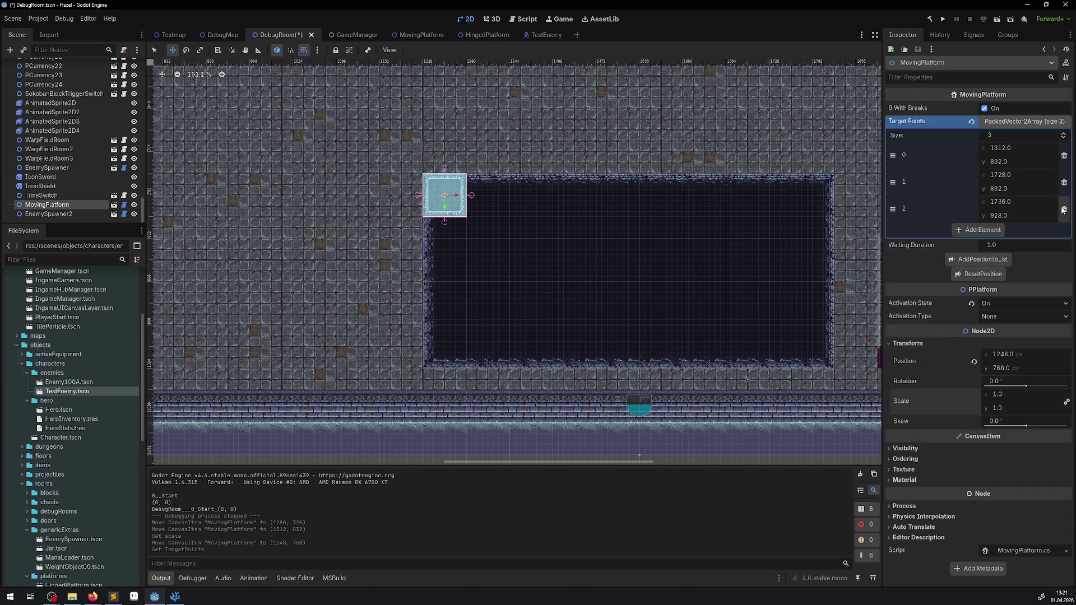
click(1064, 209)
click(1063, 183)
click(1064, 155)
click(978, 179)
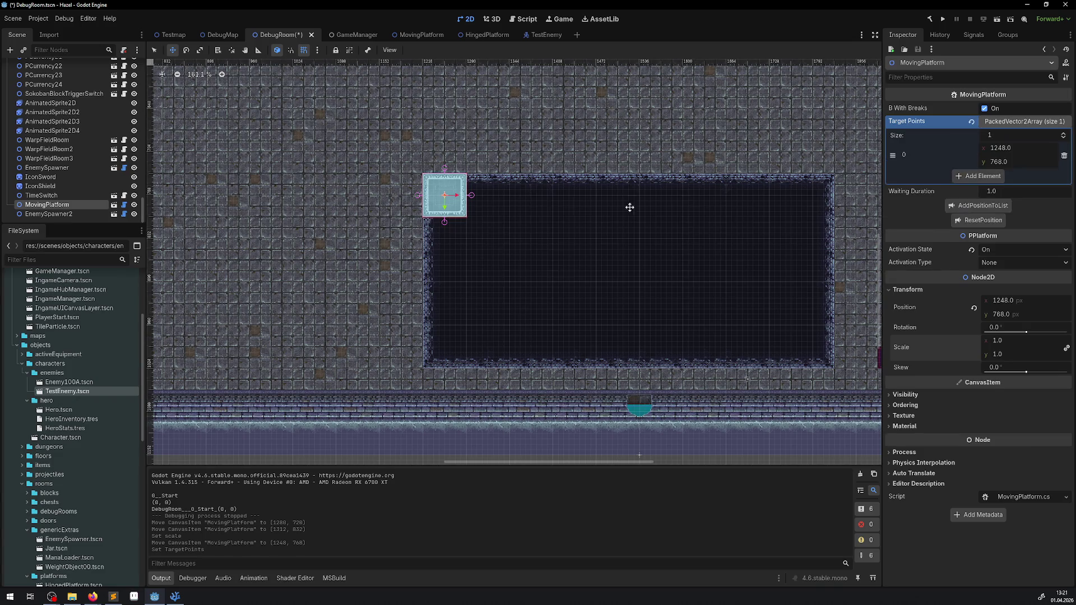
mouse_move(419, 204)
mouse_down()
mouse_move(538, 187)
mouse_move(818, 193)
mouse_move(807, 195)
mouse_up()
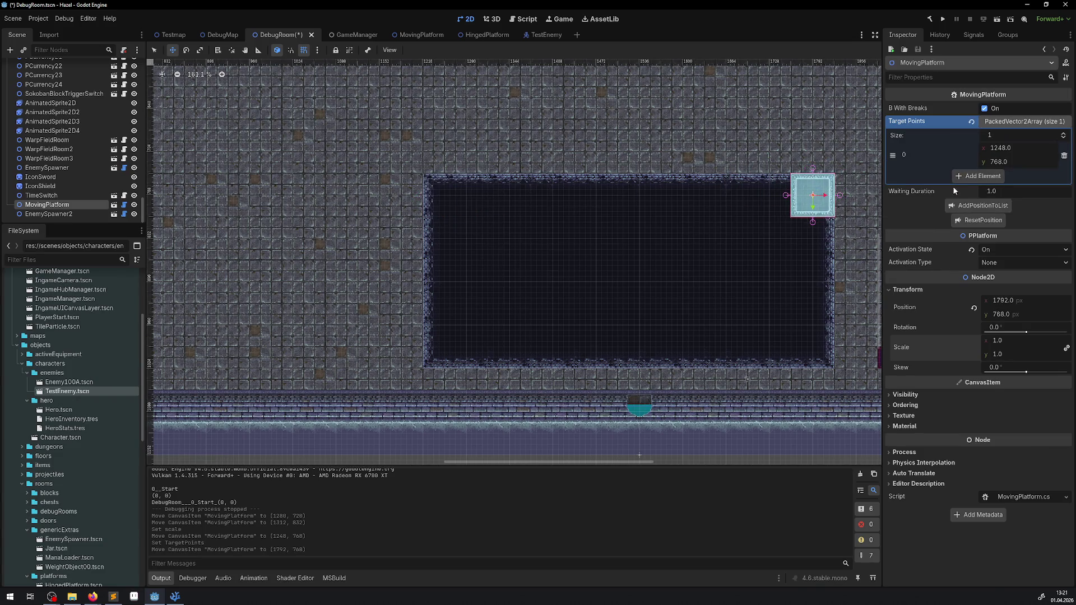
- Add target points at the pit's top-right, bottom-right and bottom-left corners, return platform to 1248, 768, save
click(978, 205)
mouse_move(805, 196)
mouse_down()
mouse_move(799, 363)
mouse_move(803, 348)
mouse_move(413, 354)
mouse_move(445, 347)
mouse_up()
click(978, 232)
click(981, 259)
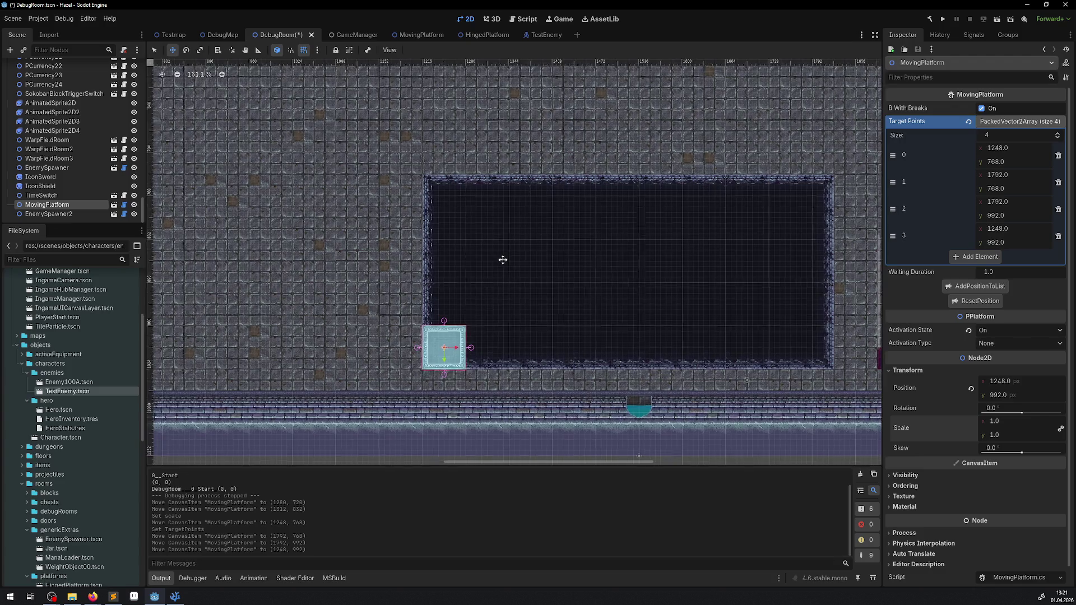
drag(502, 259, 459, 293)
key(ctrl+s)
drag(404, 381, 404, 230)
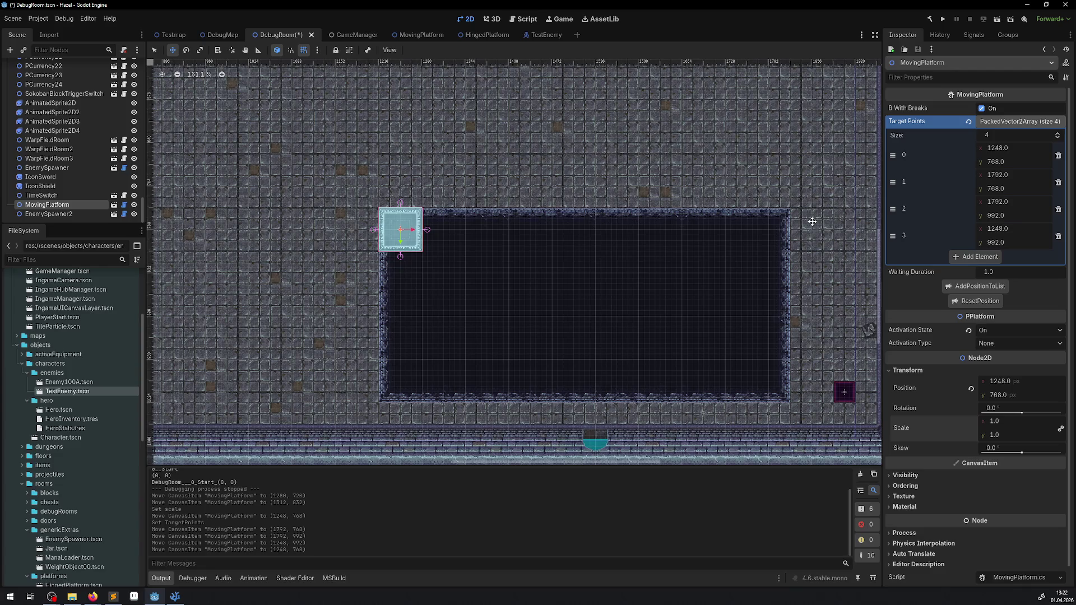
key(ctrl+s)
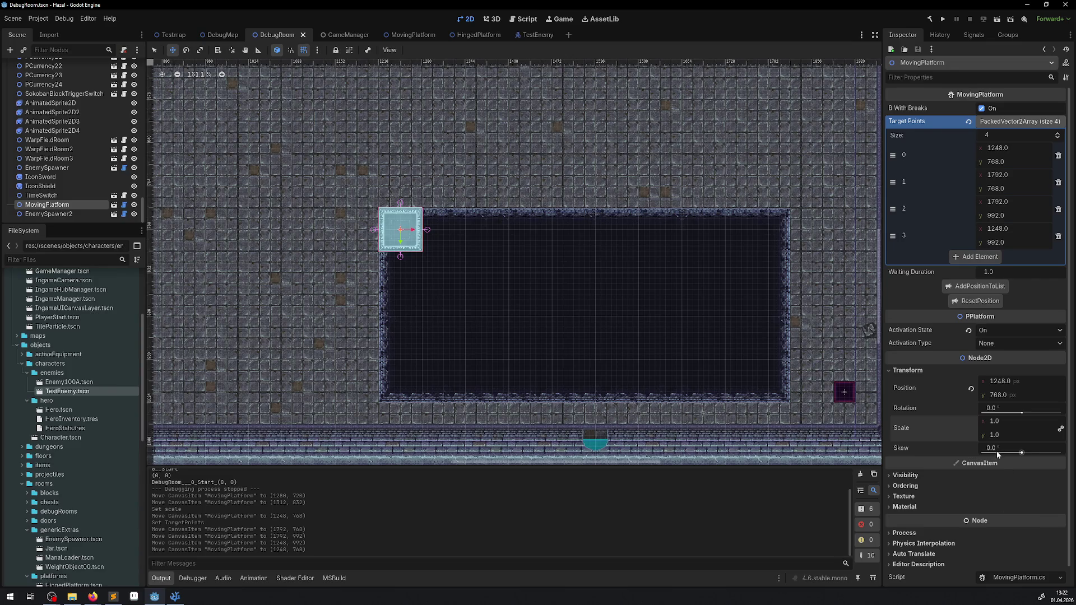
- Try a platform scale of -1, revert it to 1, and save the scene
click(995, 435)
scroll(474, 318, up, 3)
scroll(474, 318, up, 5)
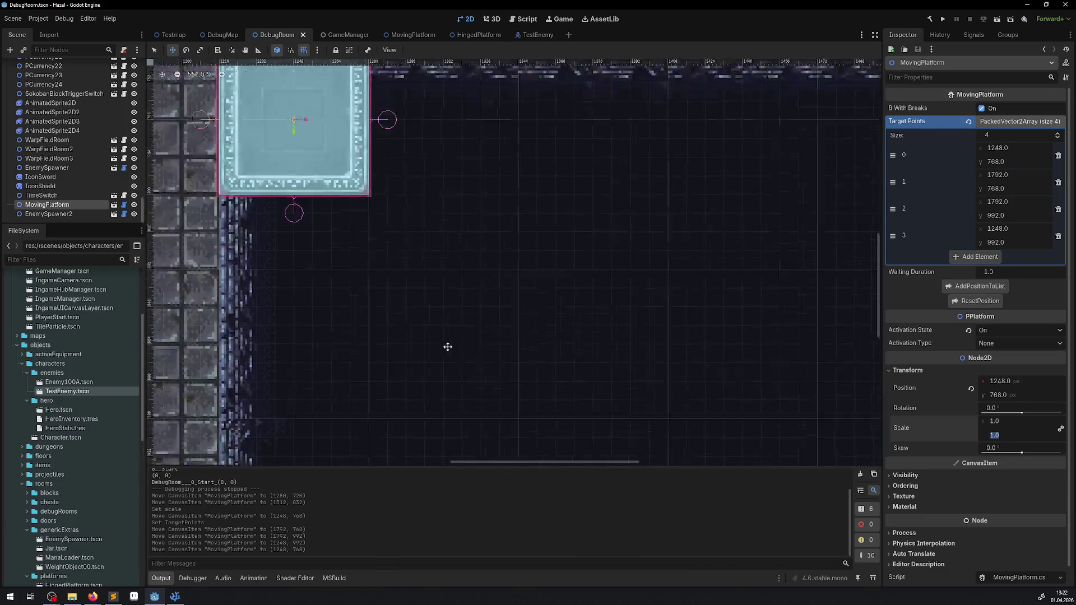
text(-1)
key(Return)
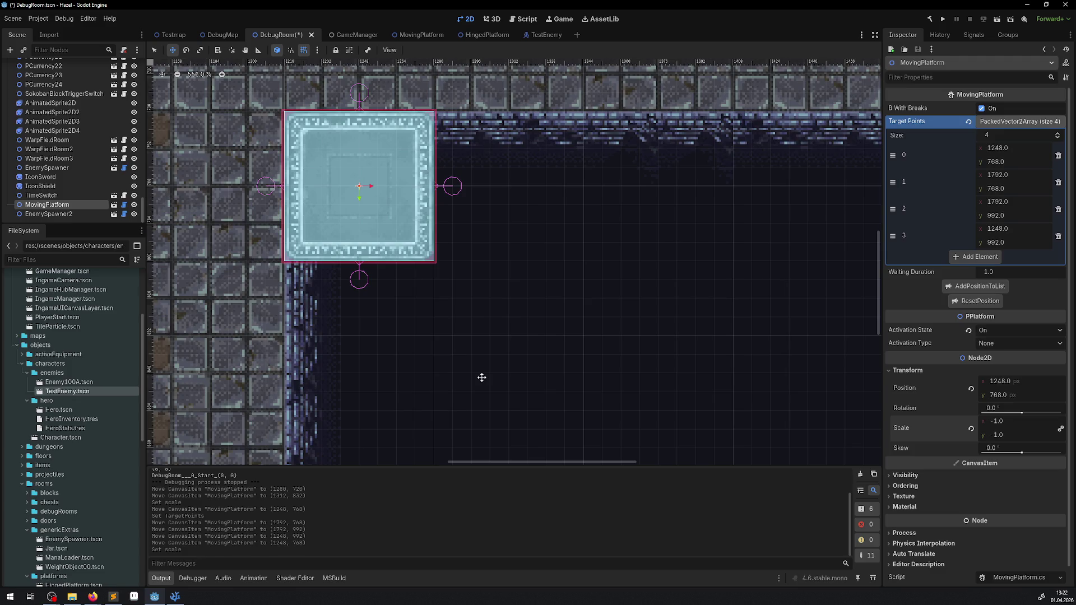
click(1005, 435)
text(1)
key(Return)
key(ctrl+s)
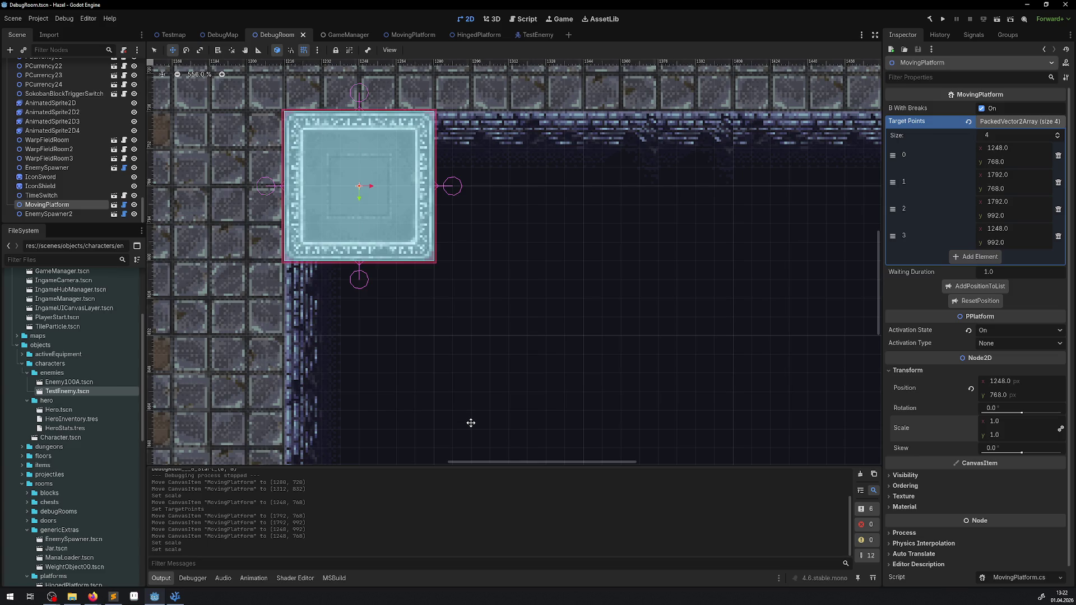
- Set the platform's scale to -1 on both axes, save, and run the game
text(-1)
key(Return)
key(ctrl+s)
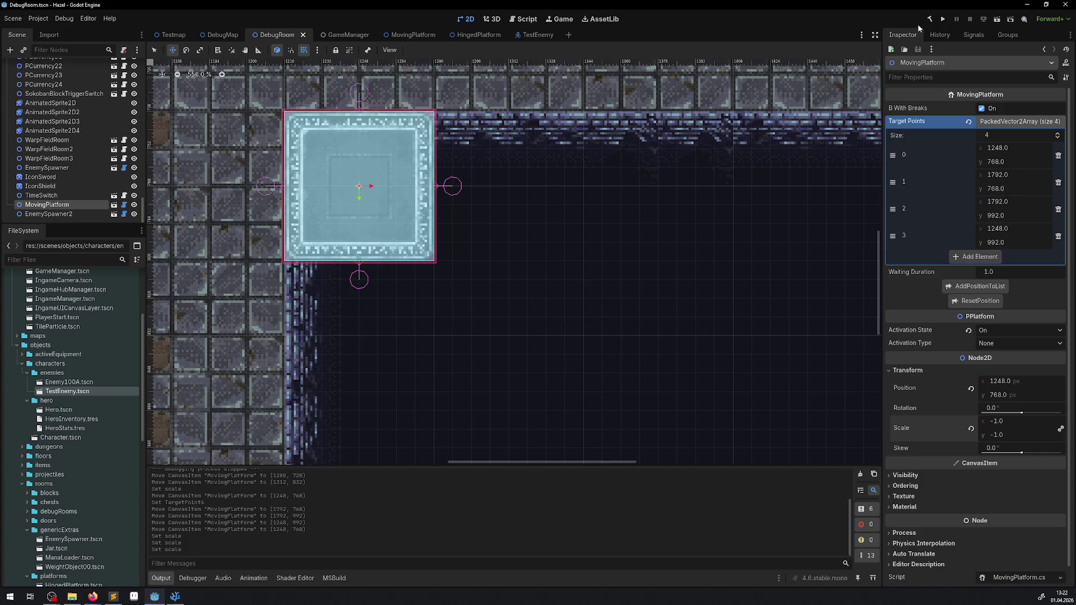
click(943, 19)
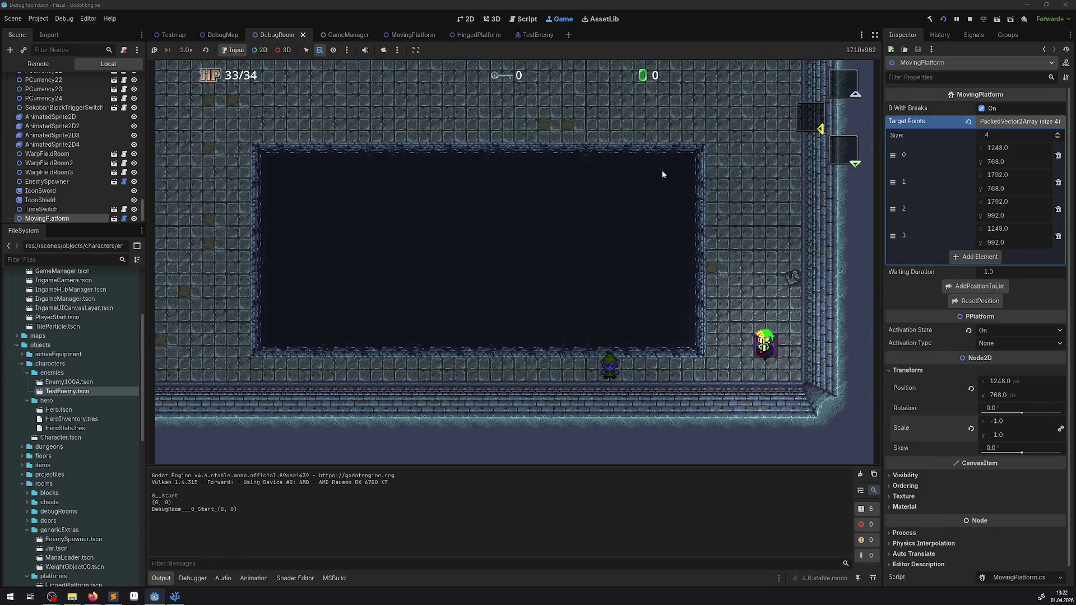
- Walk the hero around, inspect live MovingPlatform and AnimatableBody2D in the Remote tree, then stop
key(Right)
key(Up)
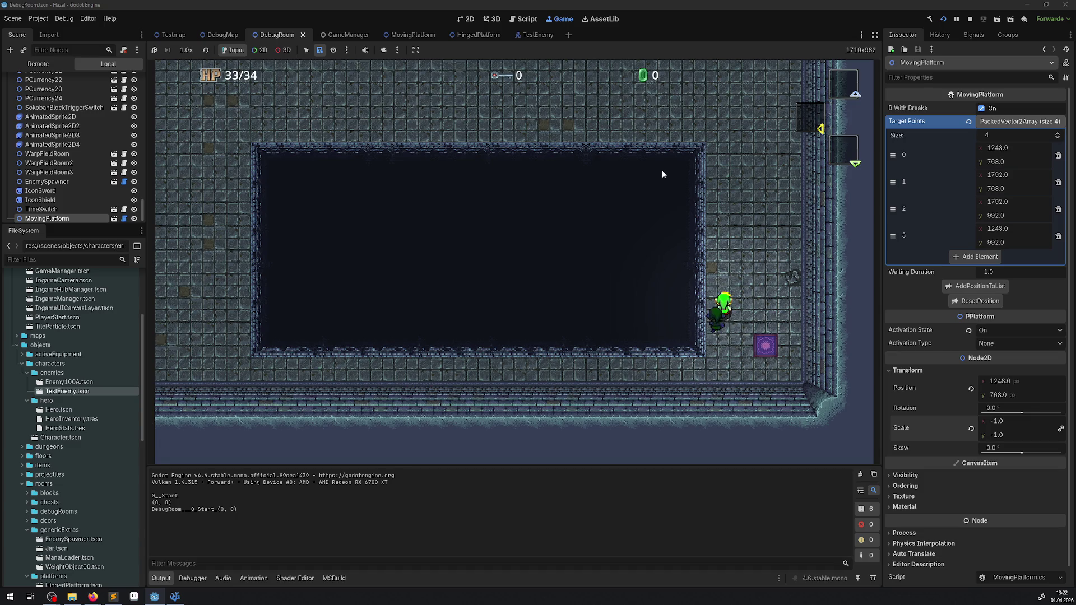
click(38, 64)
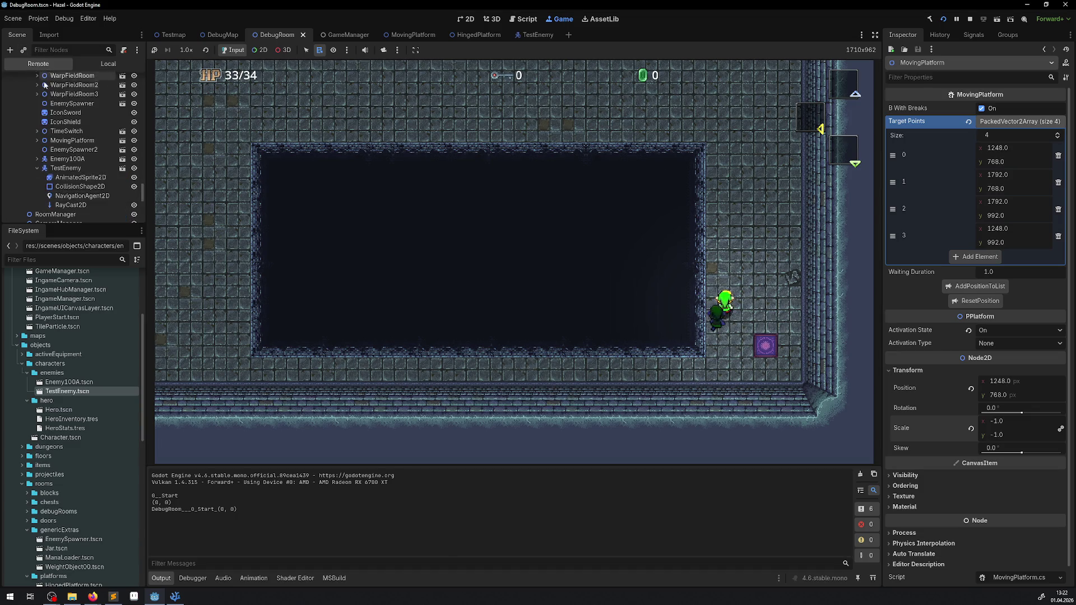
click(72, 141)
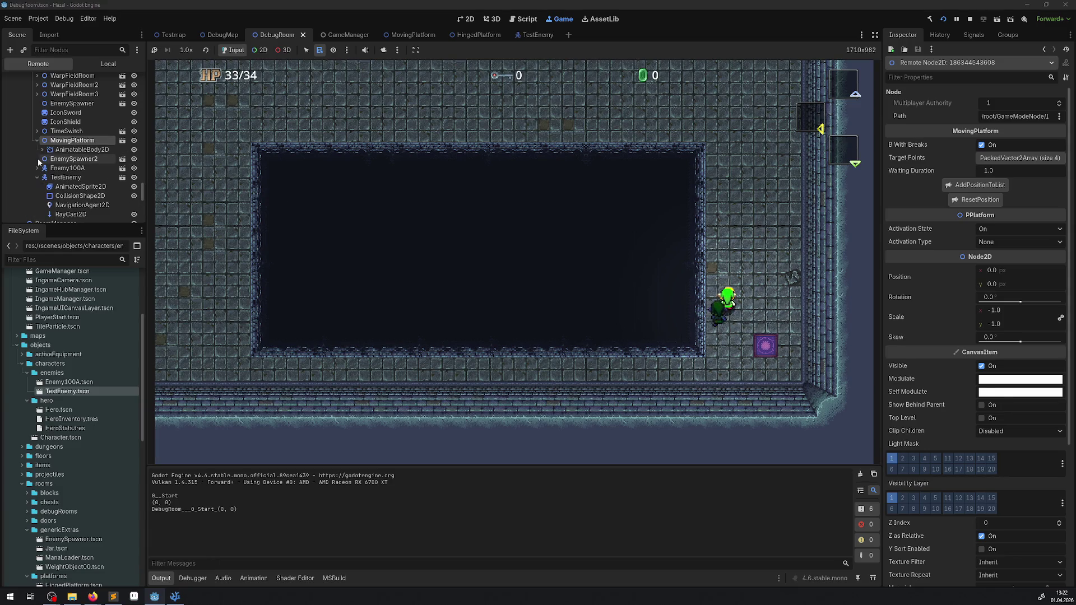
click(63, 151)
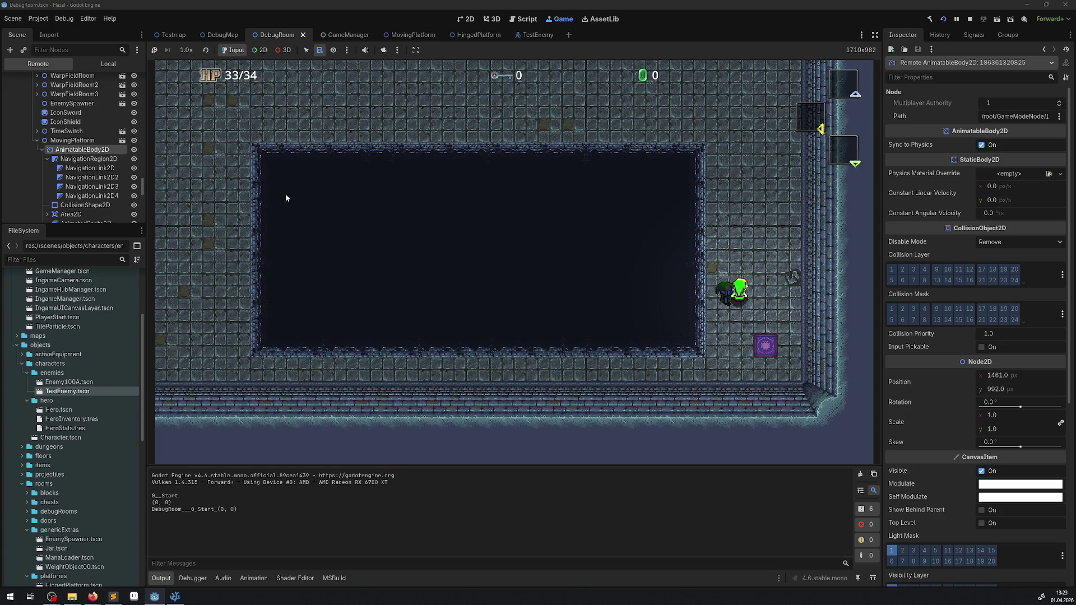
click(78, 141)
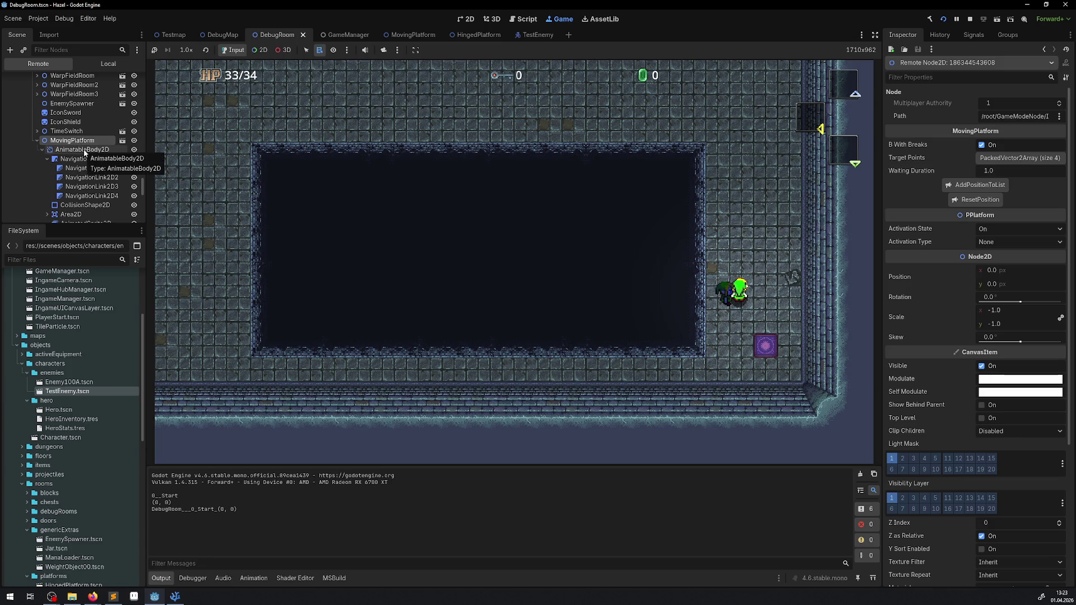
click(83, 149)
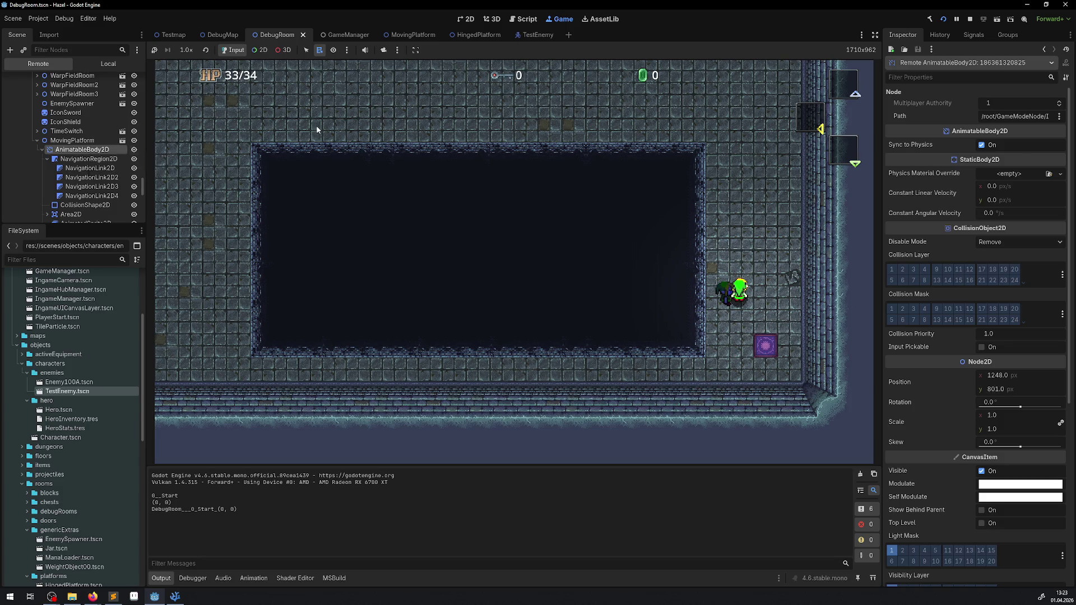
click(972, 20)
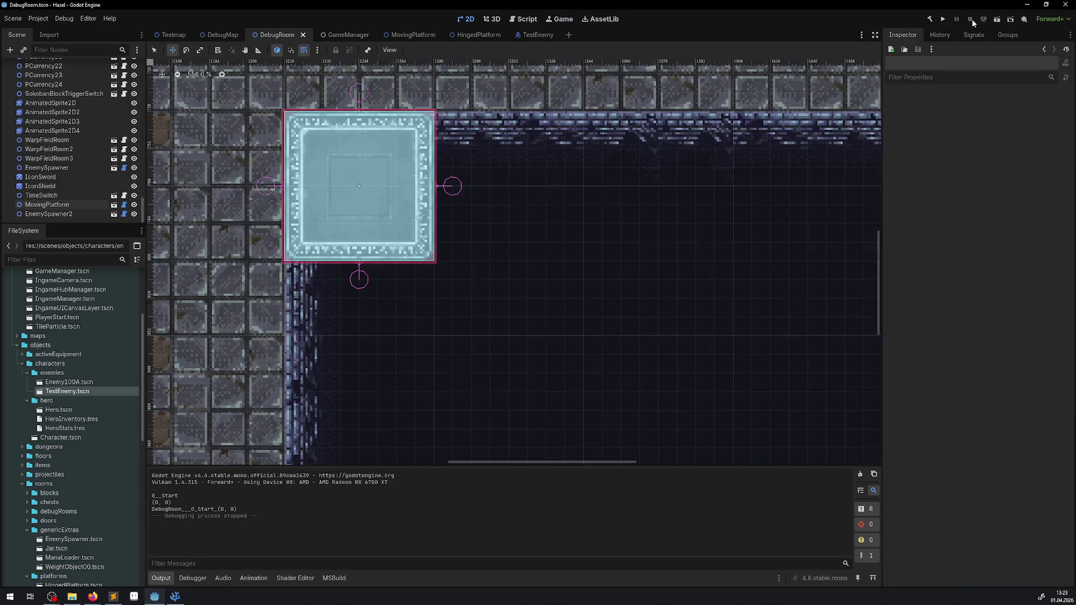
- Reset the MovingPlatform's scale to 1, 1 and save DebugRoom
click(47, 205)
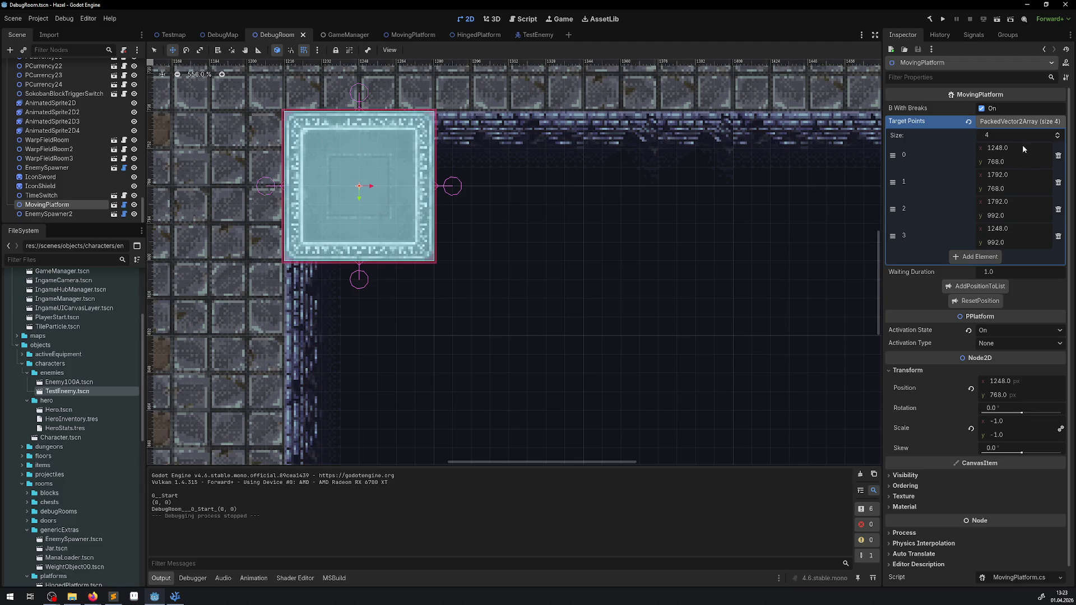
click(971, 428)
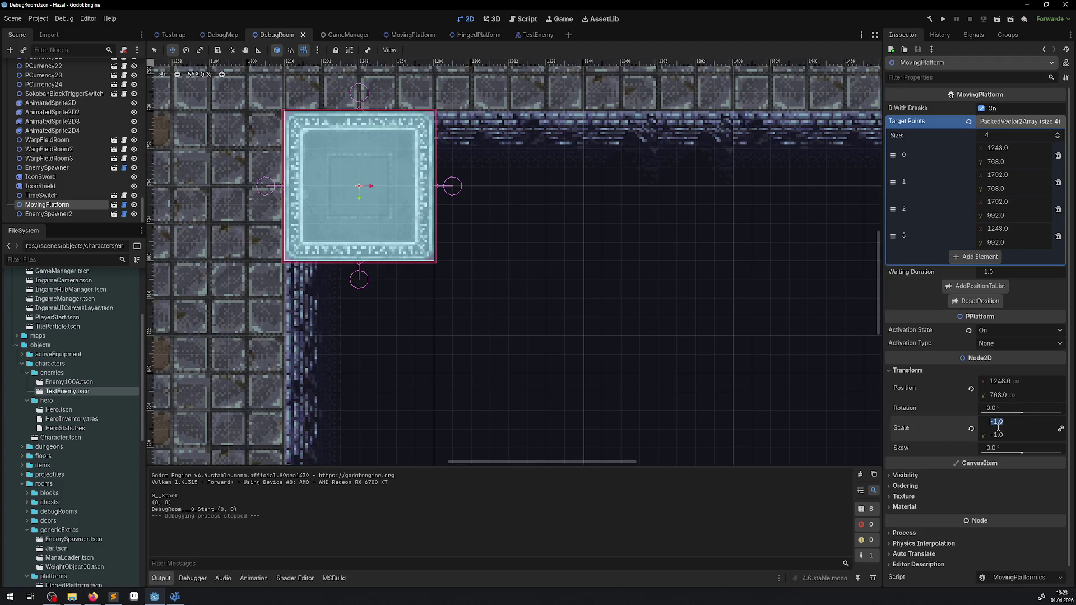
key(ctrl+s)
- Run the game, walk the hero onto the warp, and set the live platform body's scale to -1
click(945, 19)
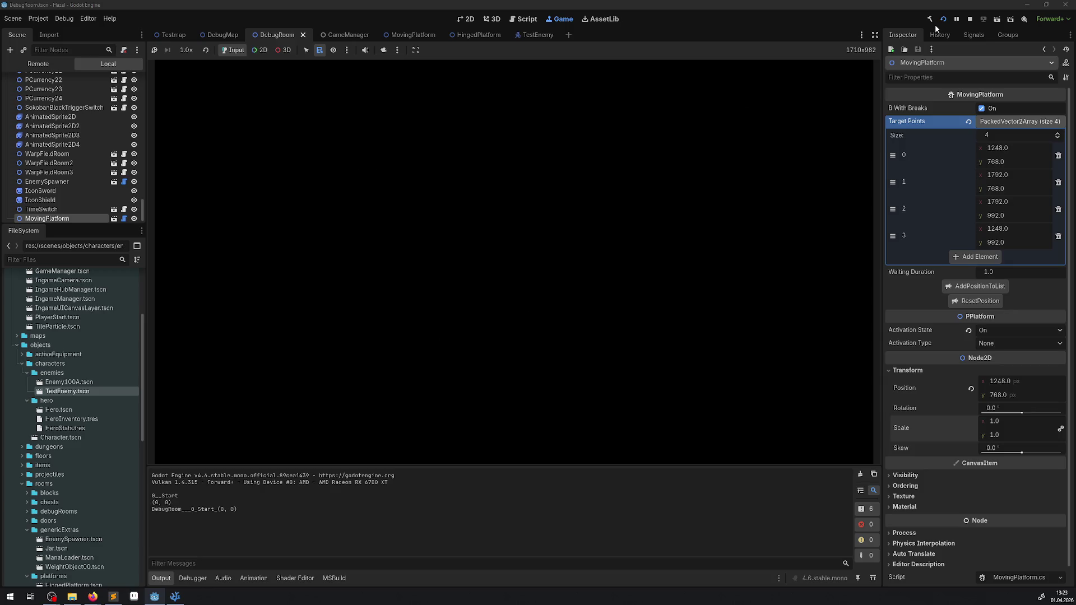
key(Right)
key(Left)
key(Left)
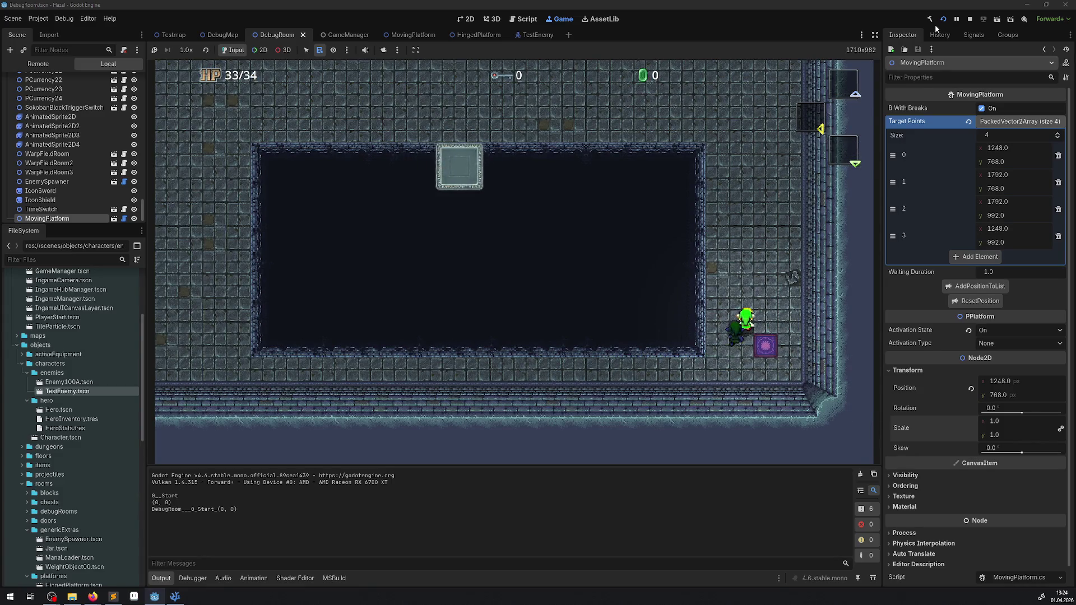
click(38, 63)
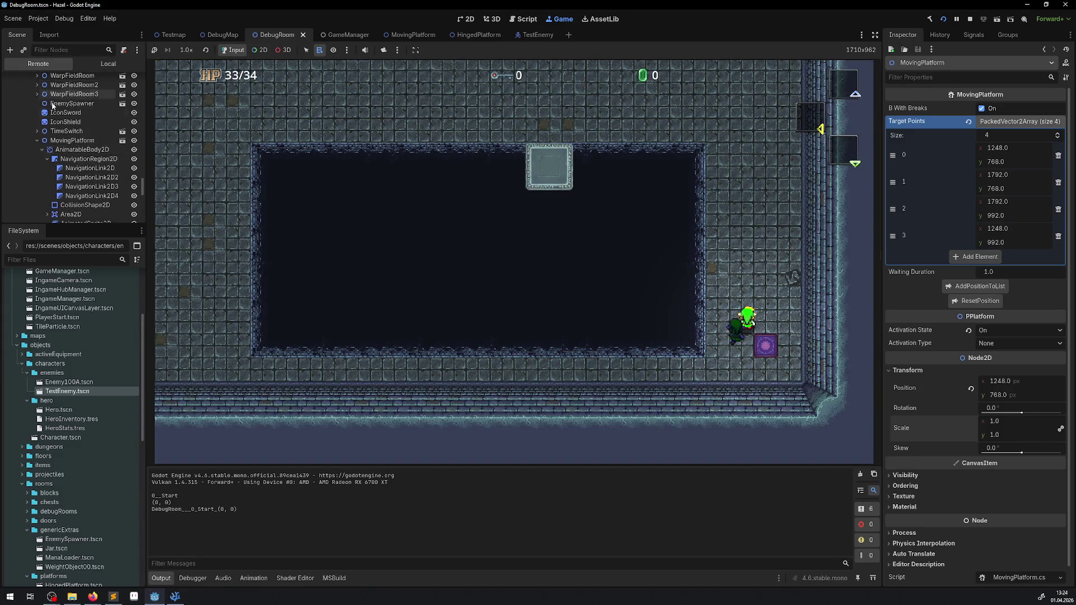
click(82, 150)
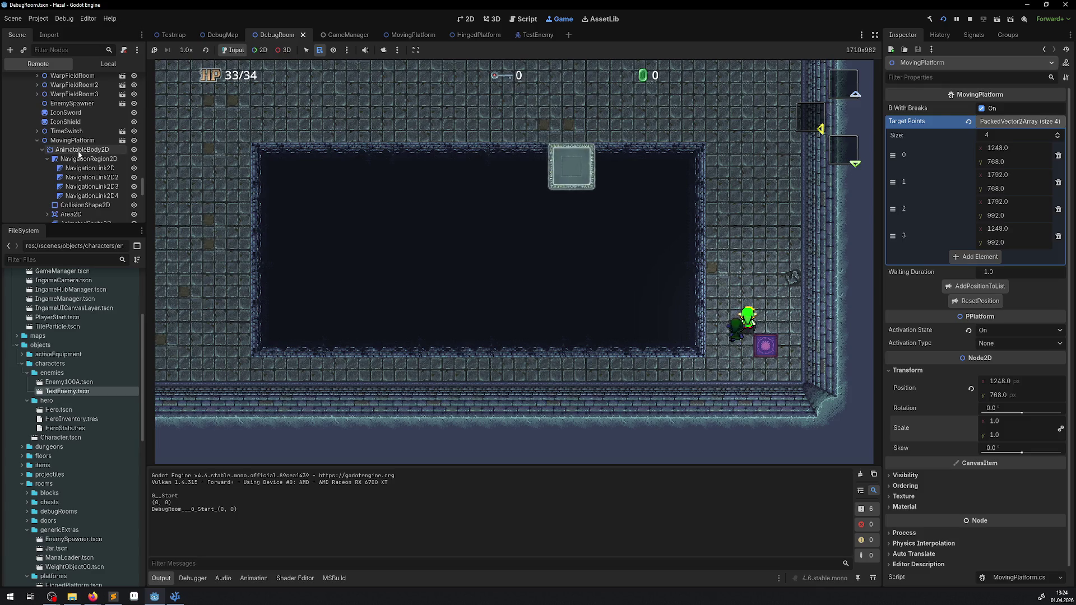
click(1008, 428)
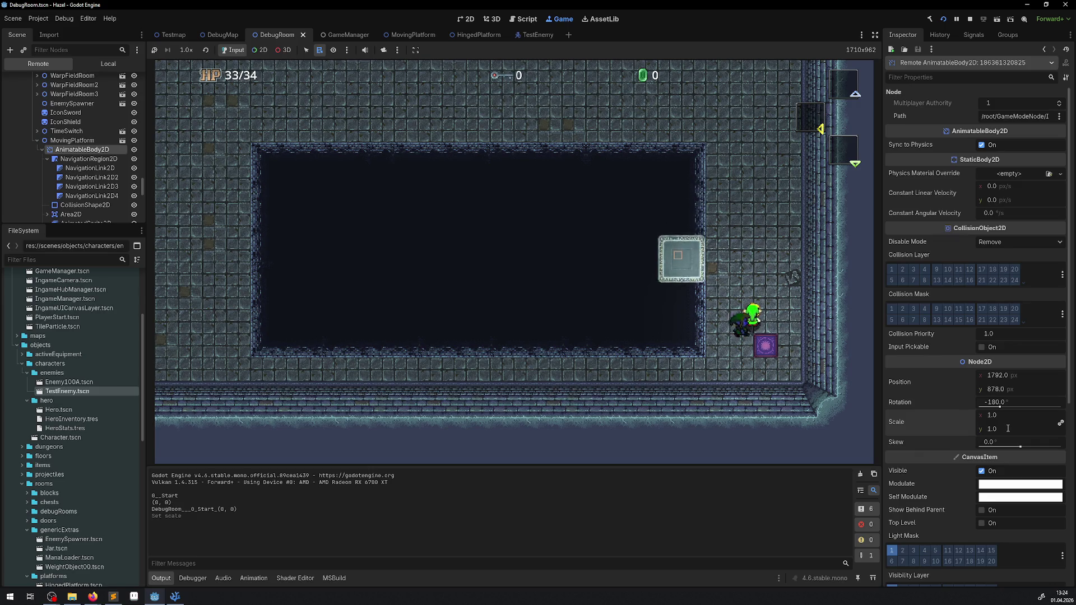
text(-1)
key(Return)
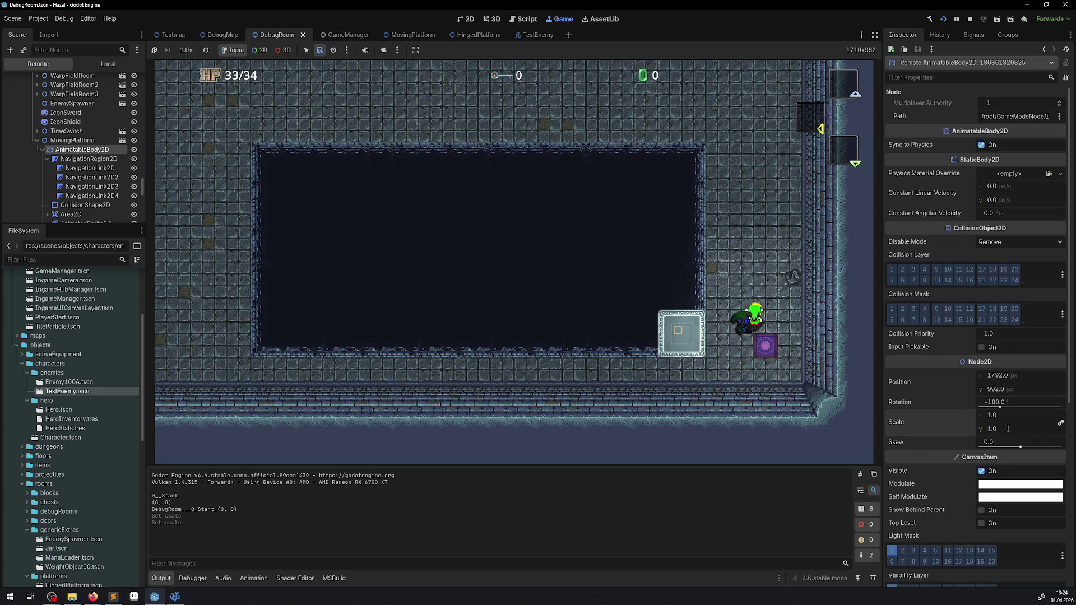
- Set the live MovingPlatform node's vertical scale to -1, recheck the body, and stop the game
click(76, 140)
click(1000, 324)
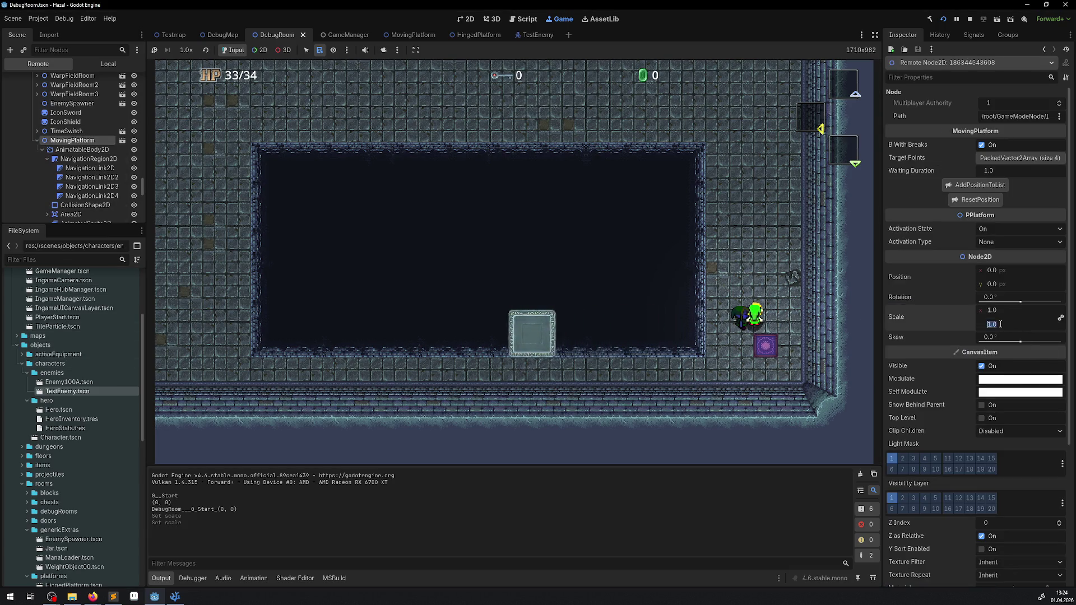
text(-1)
key(Return)
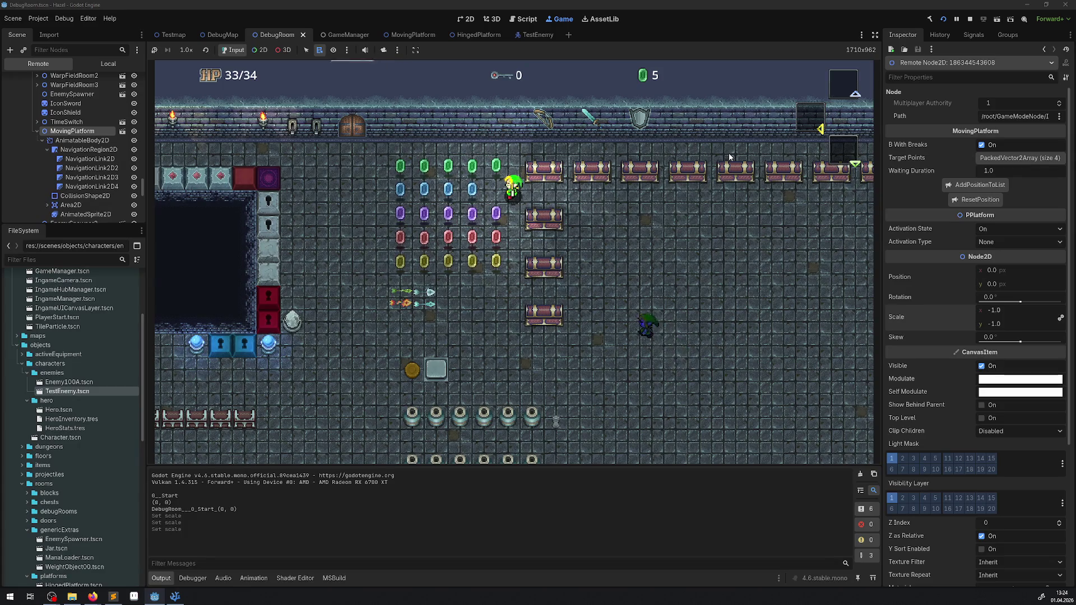
click(89, 141)
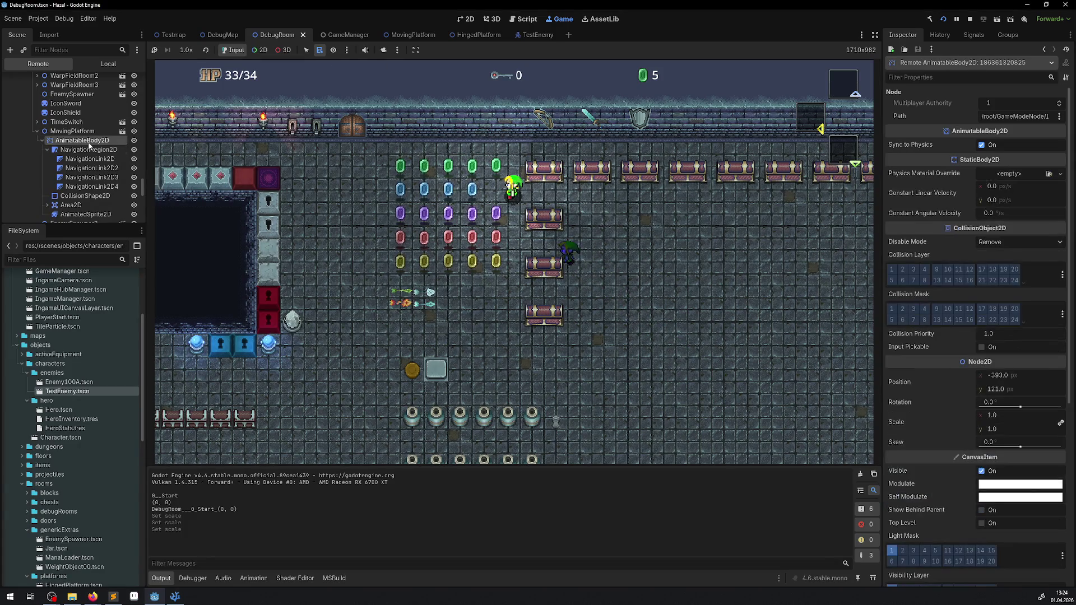
click(970, 19)
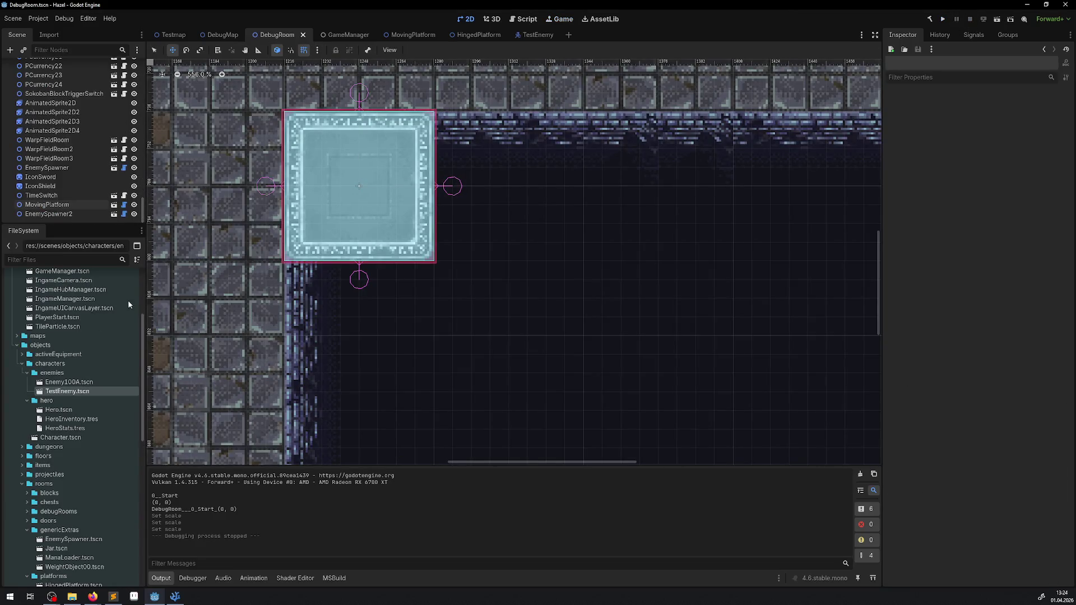
- Set the MovingPlatform scene's AnimatableBody2D scale to 3 by 3 and save the scene
click(47, 205)
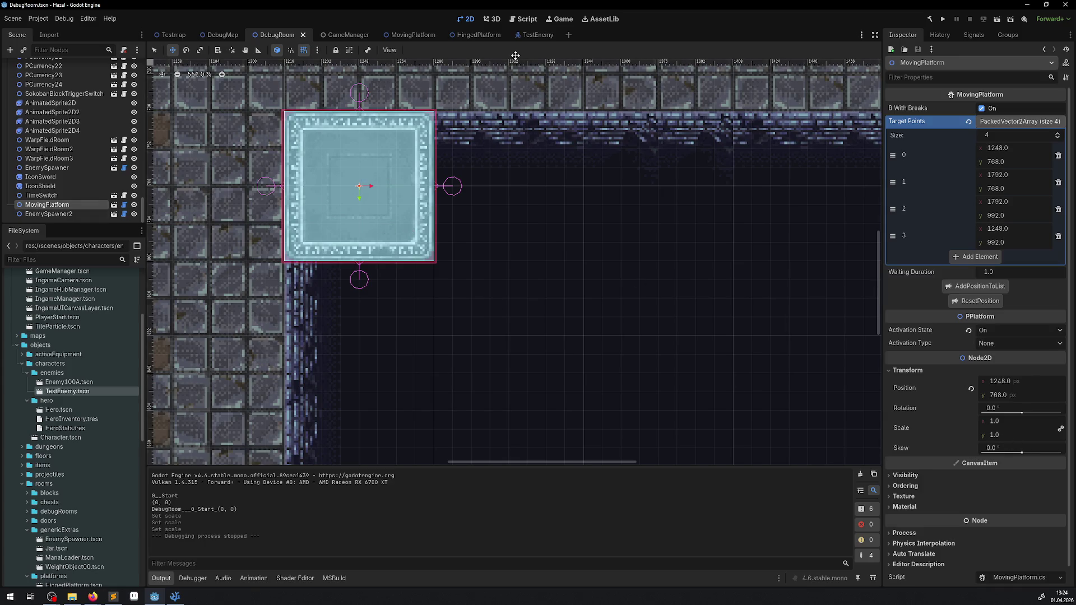
click(413, 34)
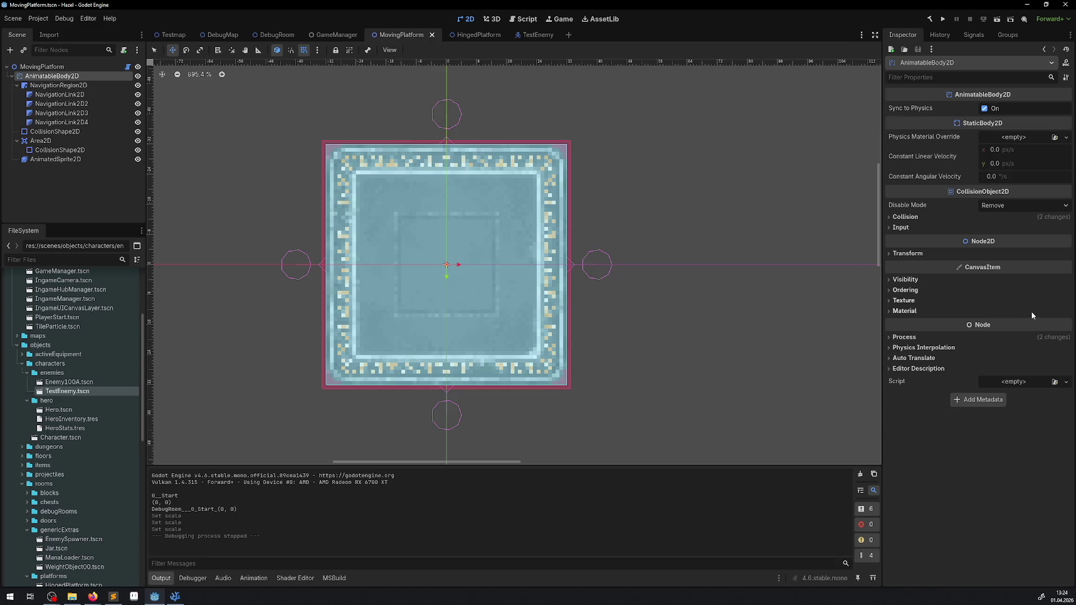
click(926, 255)
click(1001, 304)
text(3)
key(Return)
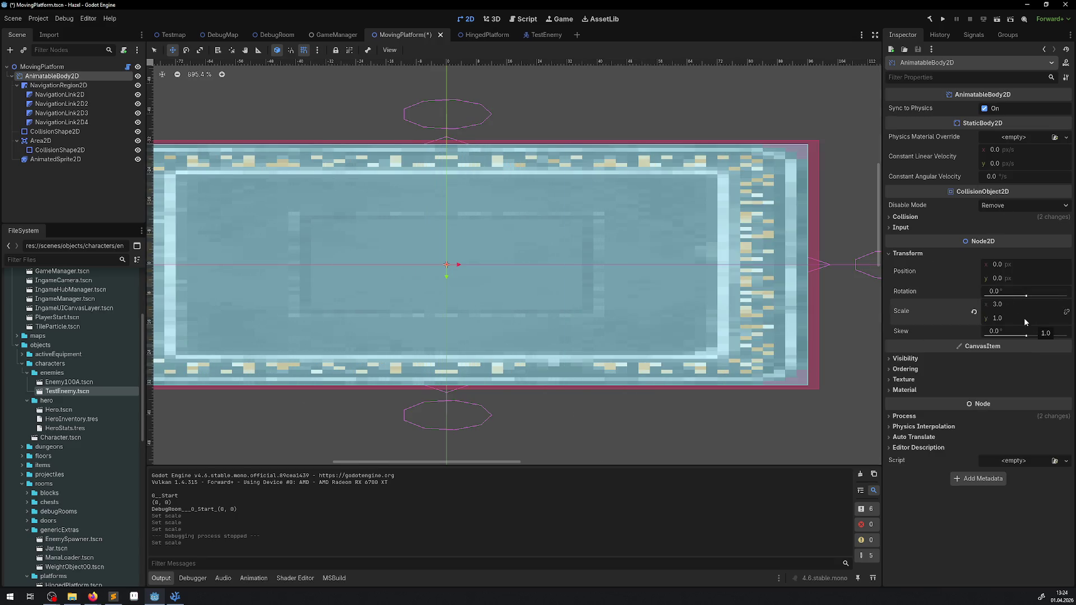
key(Return)
key(ctrl+s)
- Play-test DebugRoom by walking the hero onto the enlarged platform, then stop the game
scroll(651, 255, down, 3)
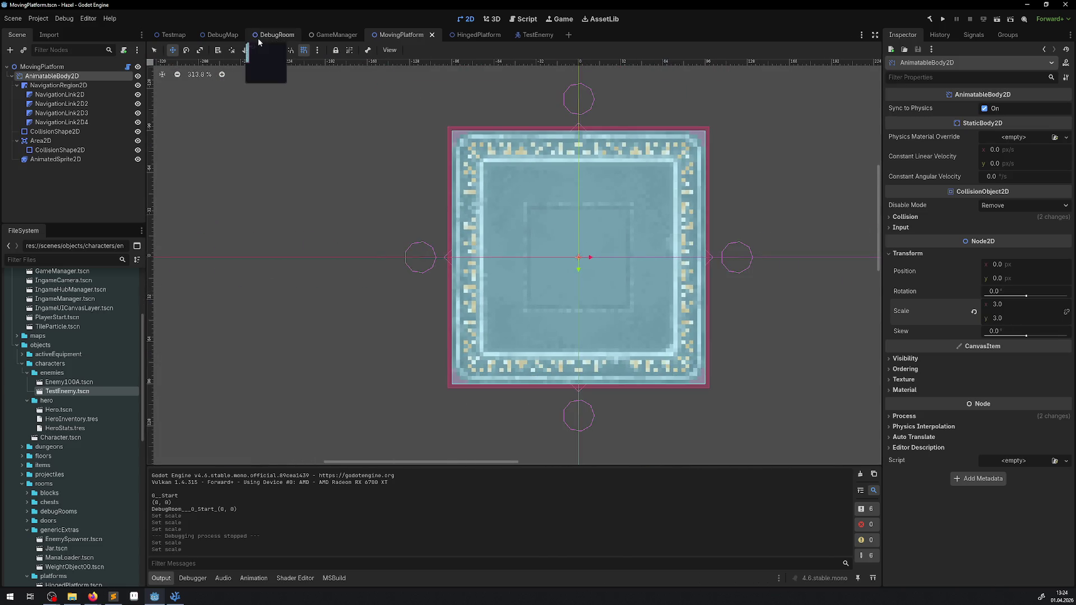
click(260, 35)
scroll(537, 222, down, 2)
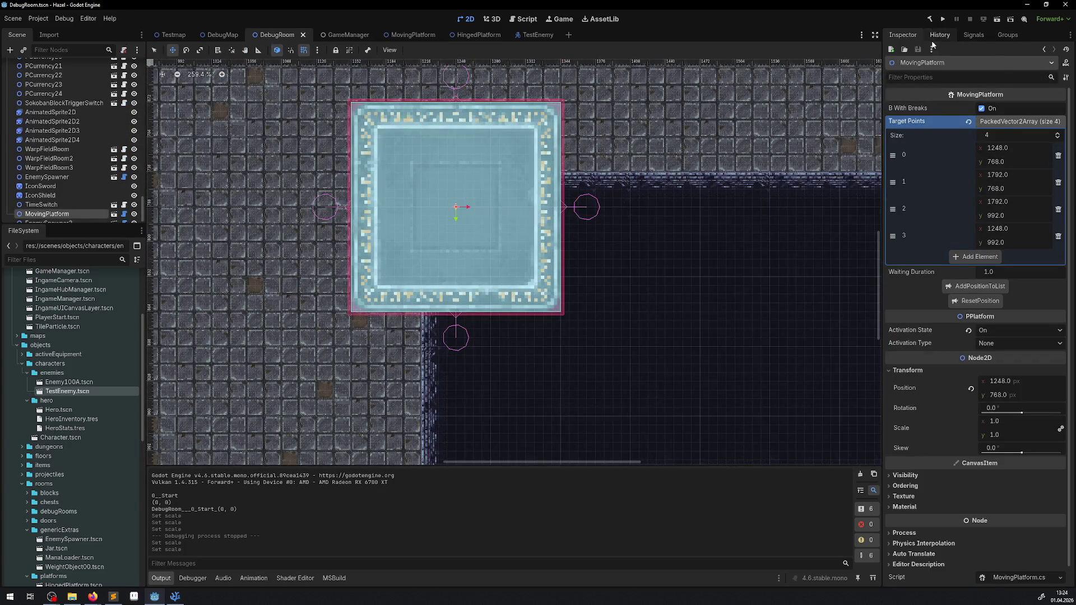
click(944, 23)
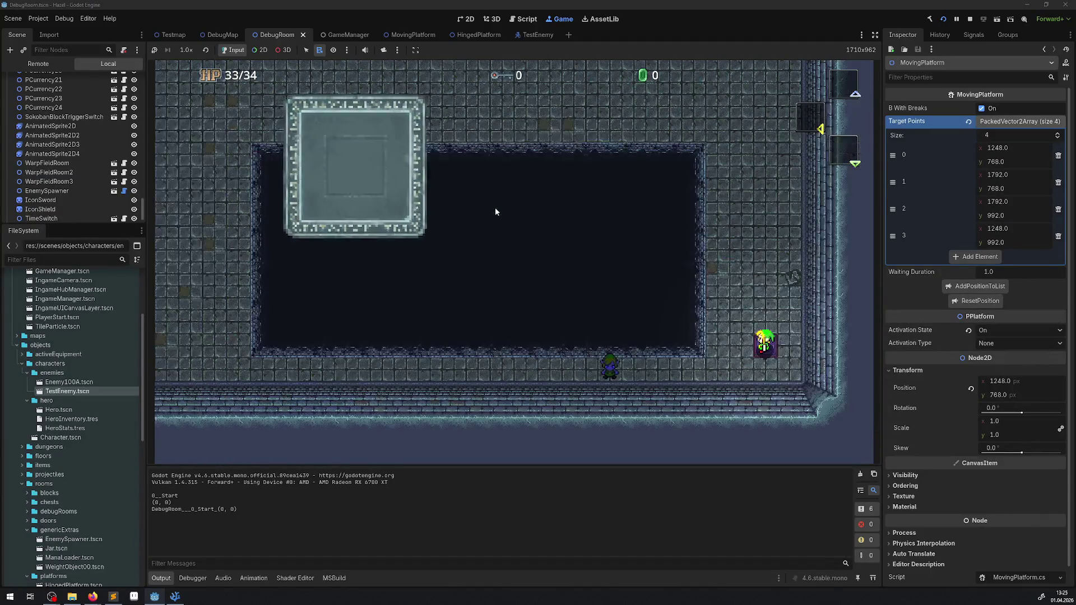
key(Up)
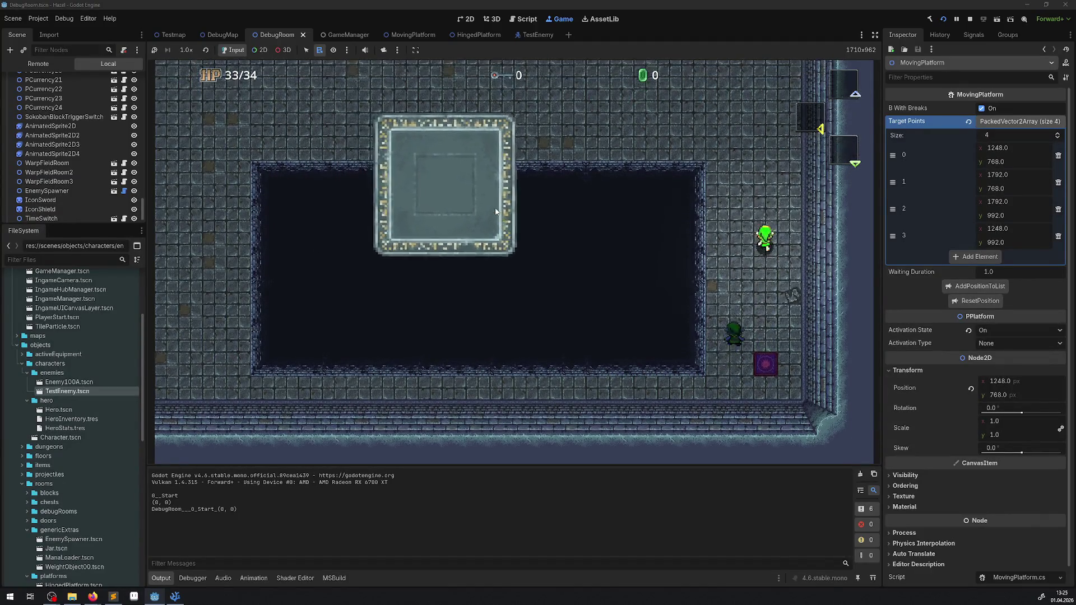
key(Left)
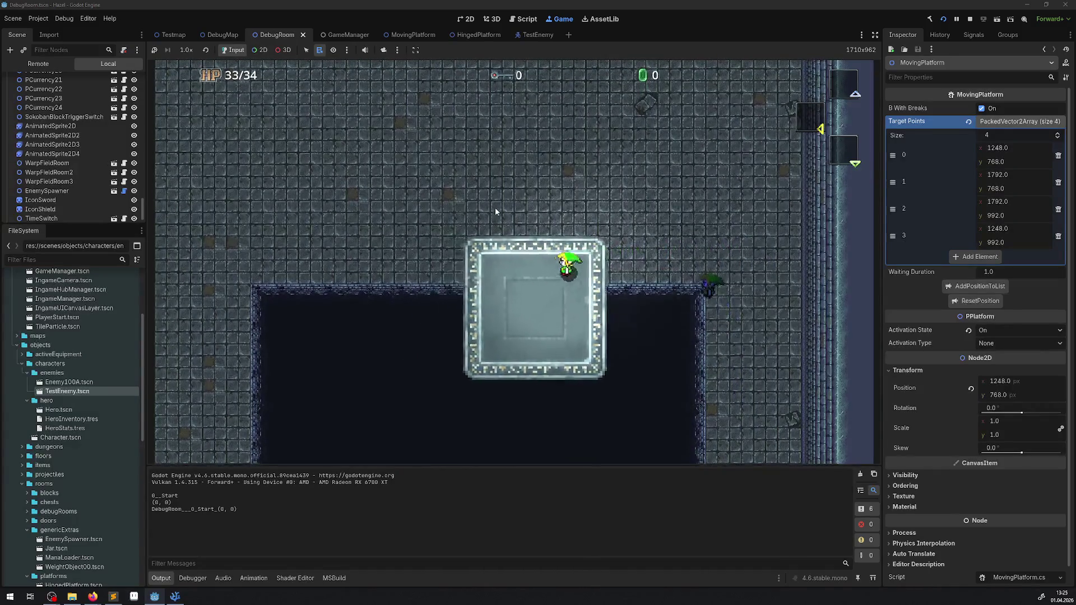
key(Down)
key(Left)
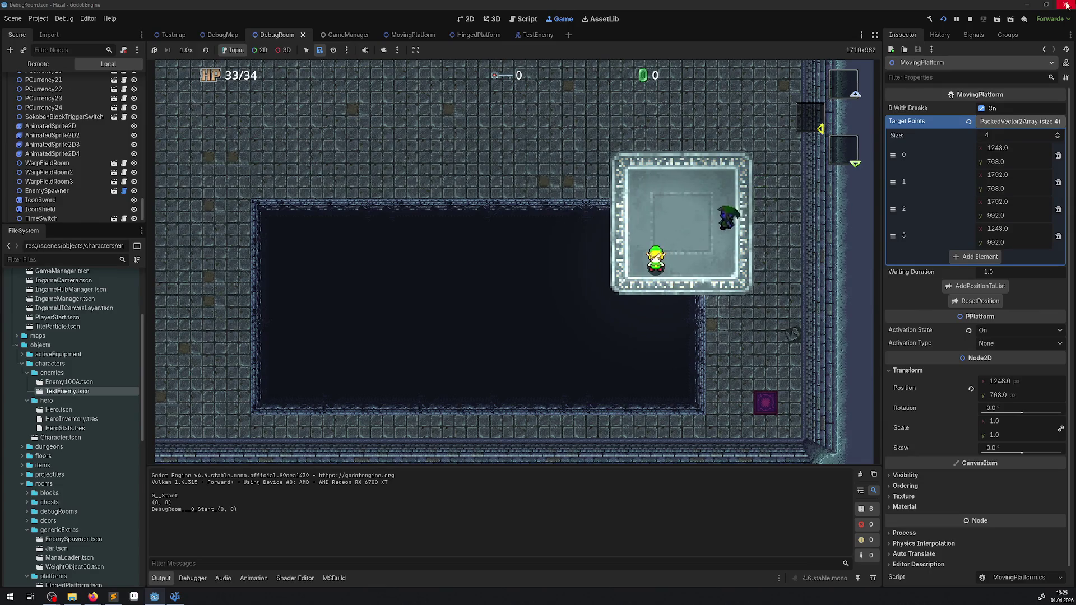
click(970, 19)
- Remove the PlatformTestVector condition so line 46 assigns only DeltaVelo, and save
click(175, 596)
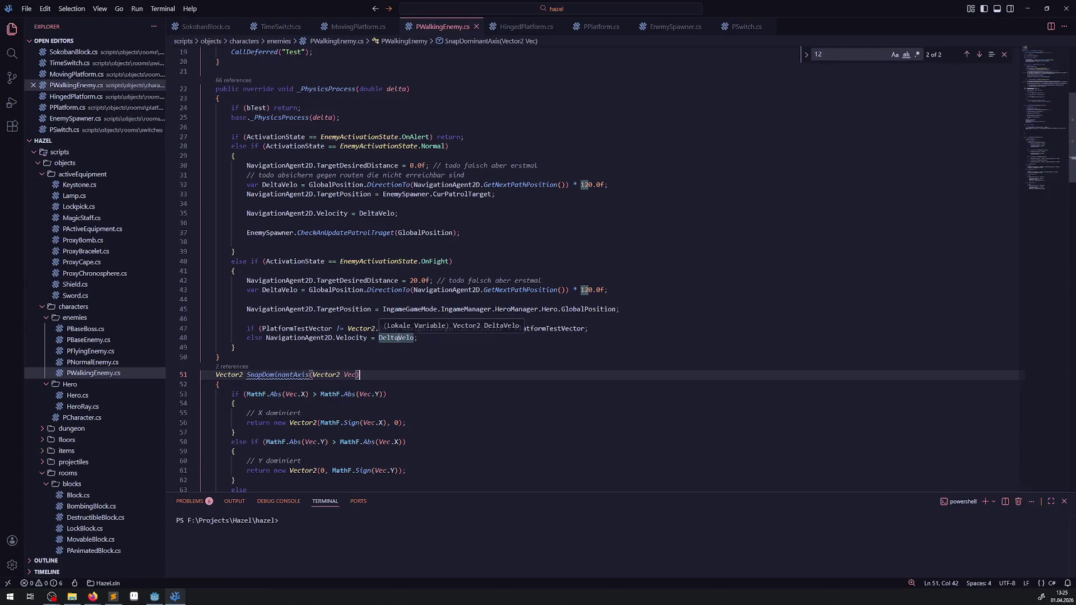
drag(402, 330, 252, 321)
key(BackSpace)
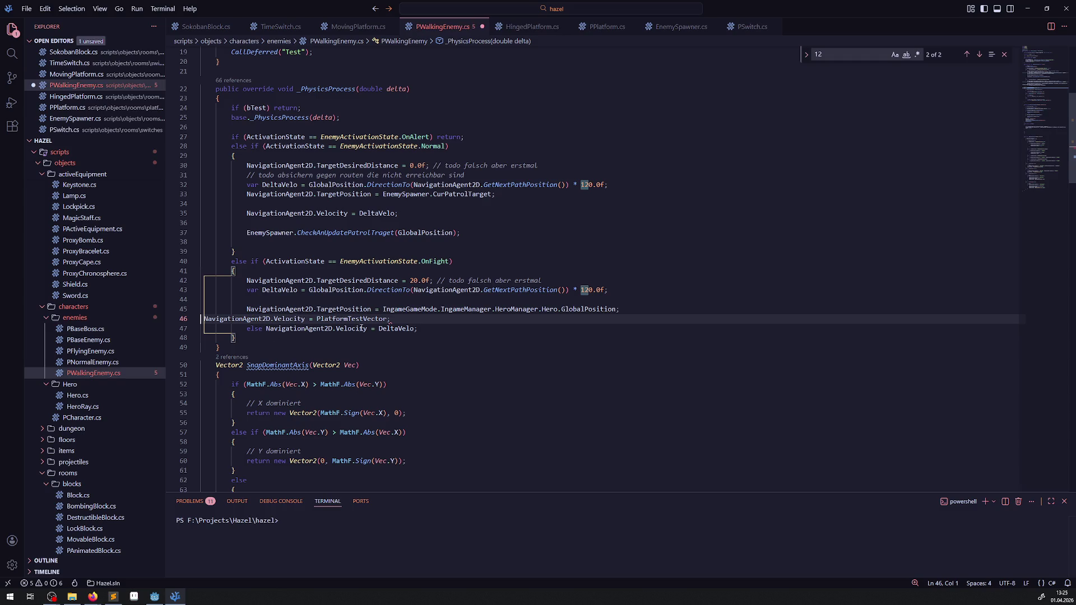
drag(204, 318, 265, 328)
key(BackSpace)
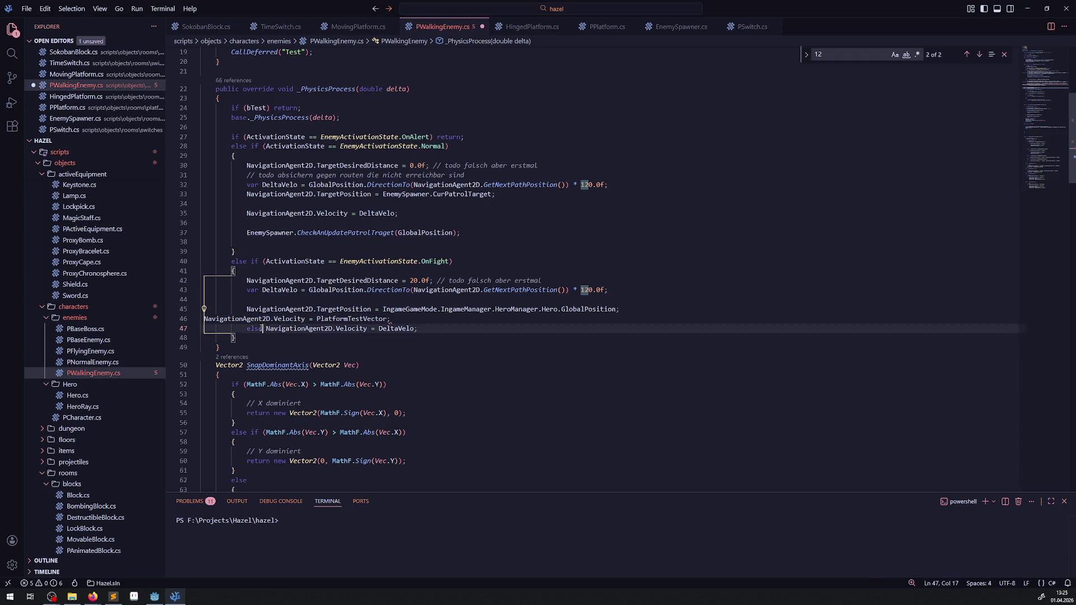
key(ctrl+s)
- Append '+ PlatformTestVector' after DeltaVelo on line 46 and run the game in Godot
click(398, 319)
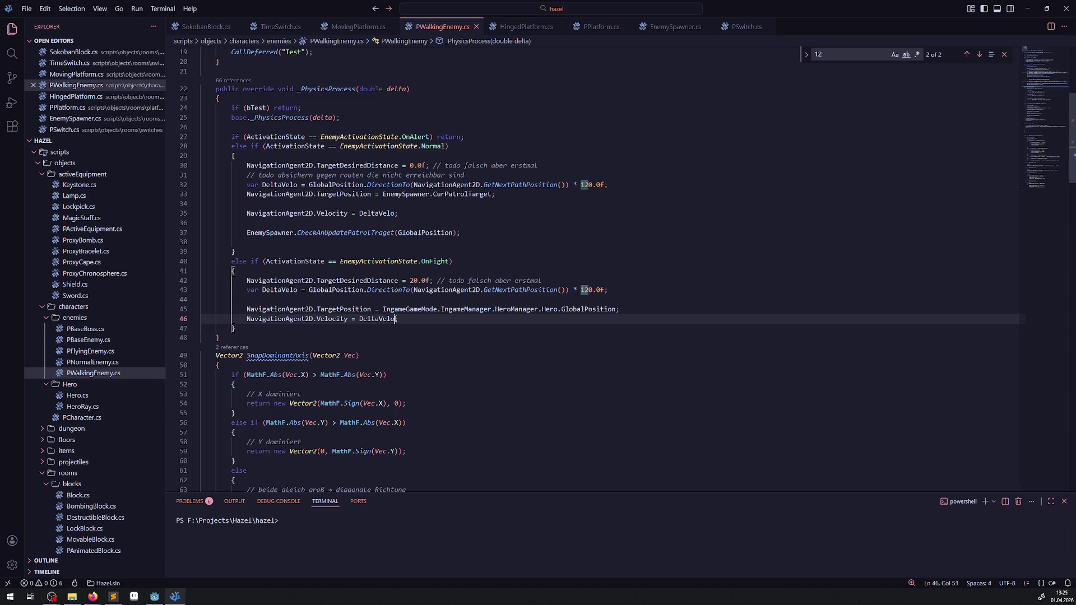
text(+ PlatformTestVector)
click(156, 598)
click(942, 20)
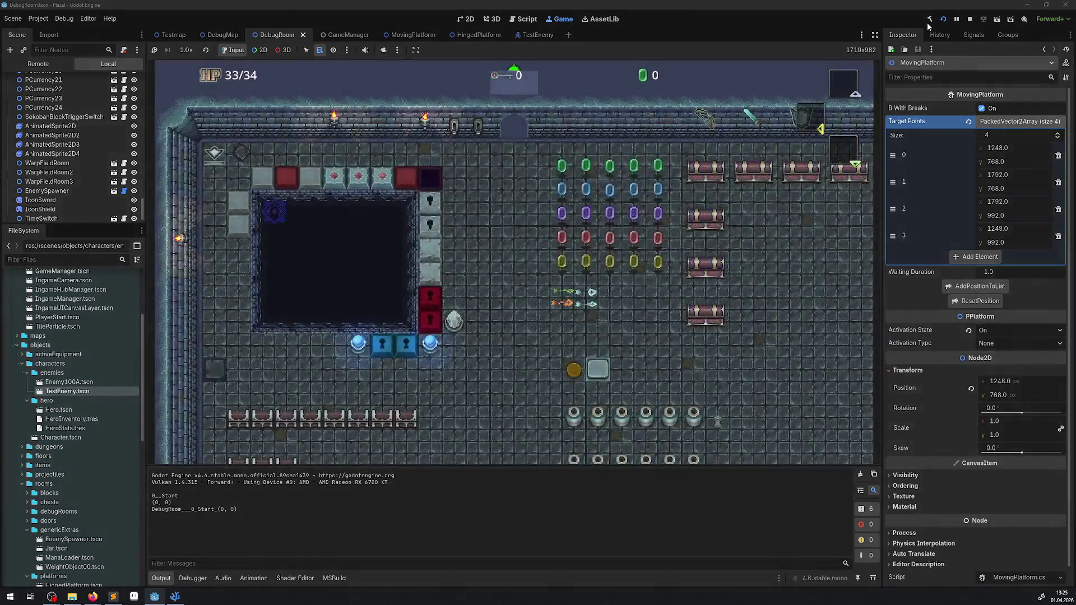
- Walk the hero through the warp and ride the moving platform, then stop the game
key(Up)
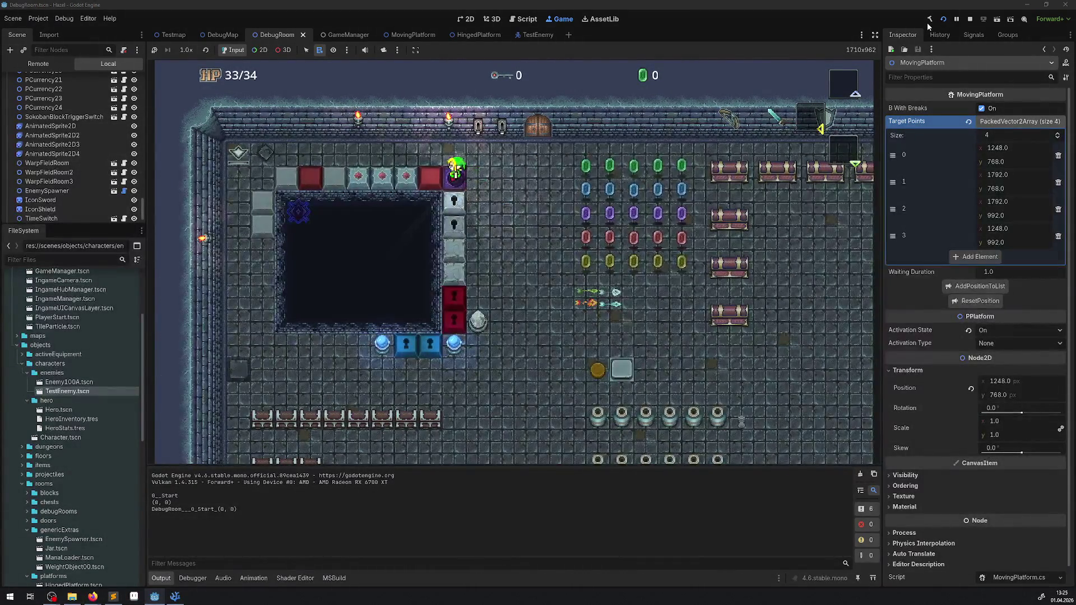
key(Up)
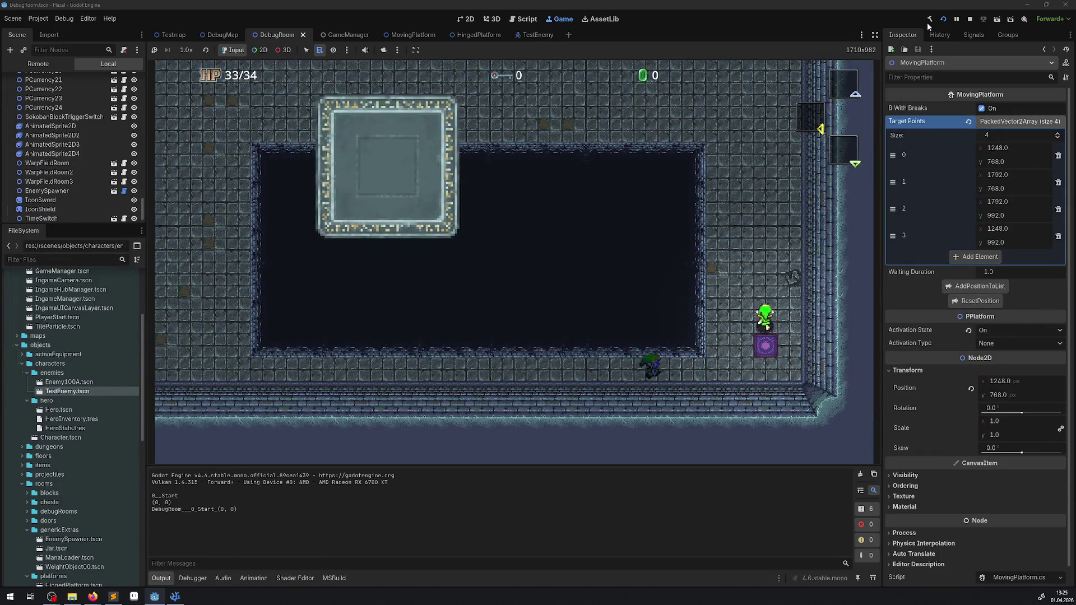
key(Left)
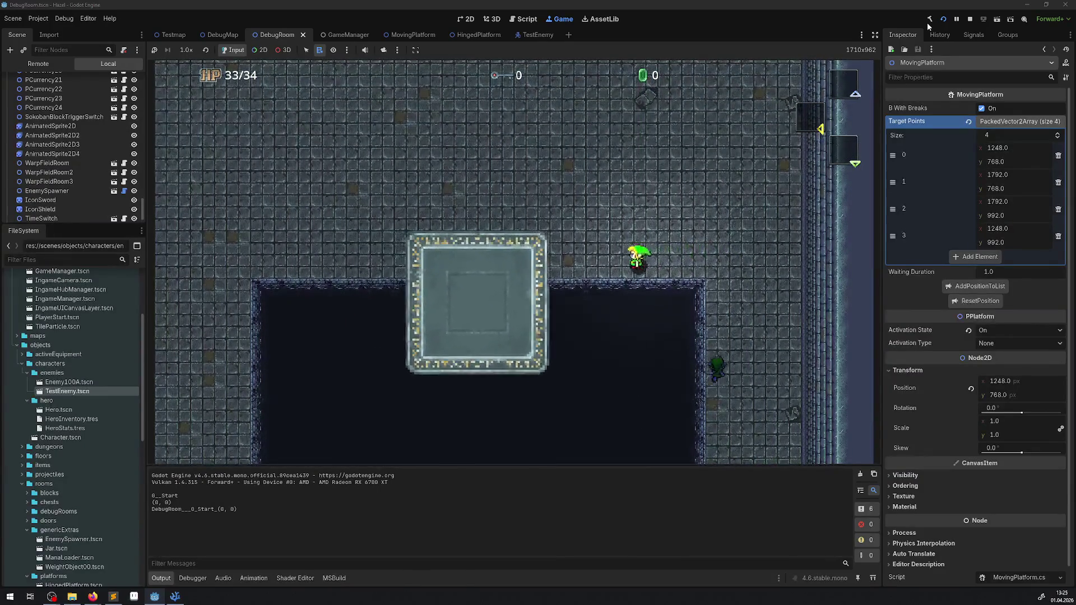
key(Down)
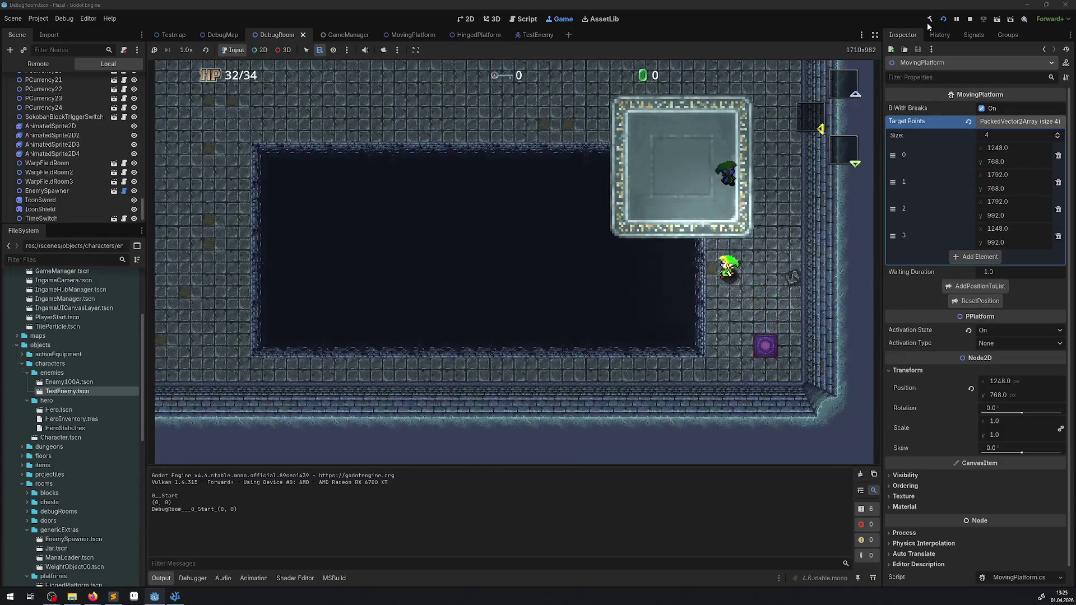
key(Left)
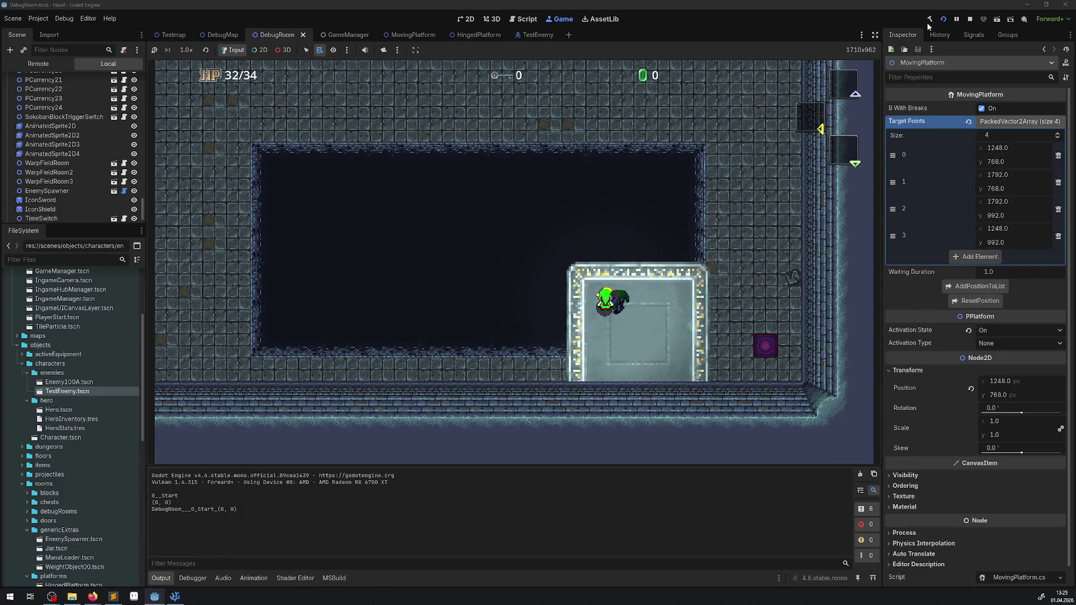
key(Right)
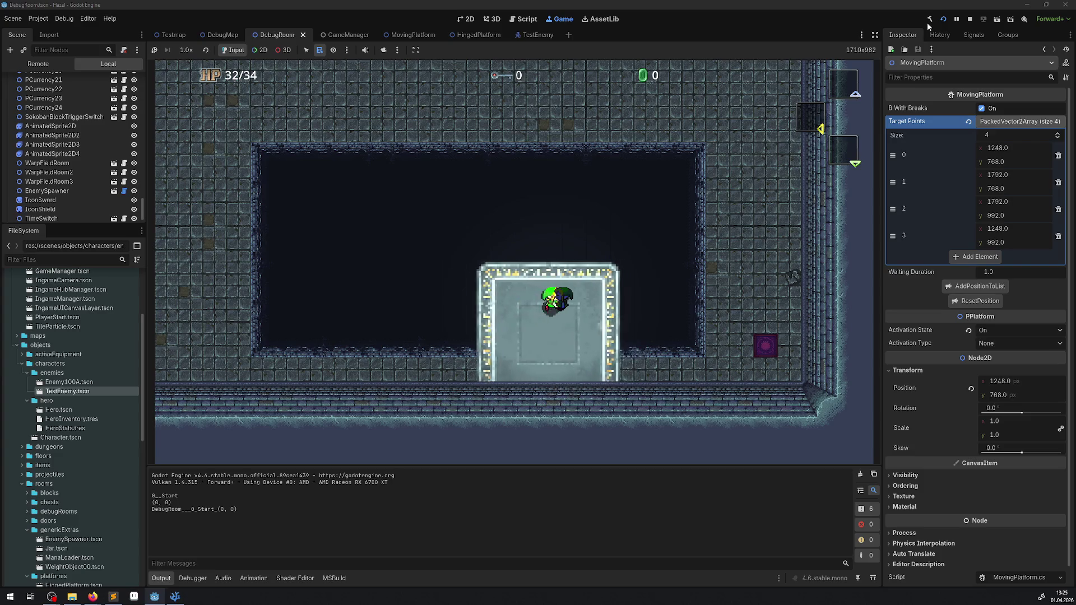
key(Left)
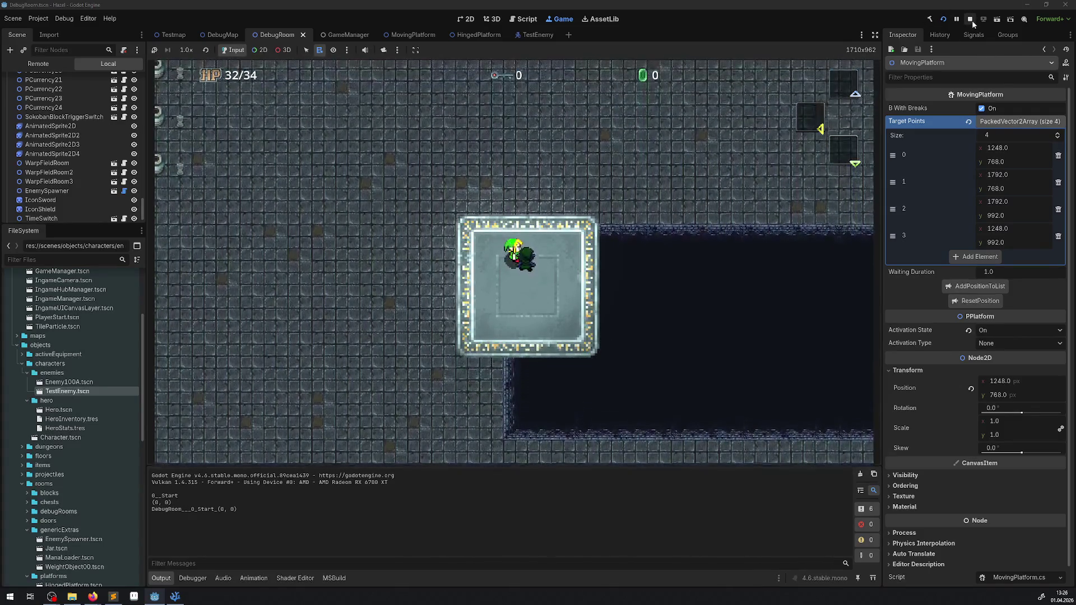
click(974, 24)
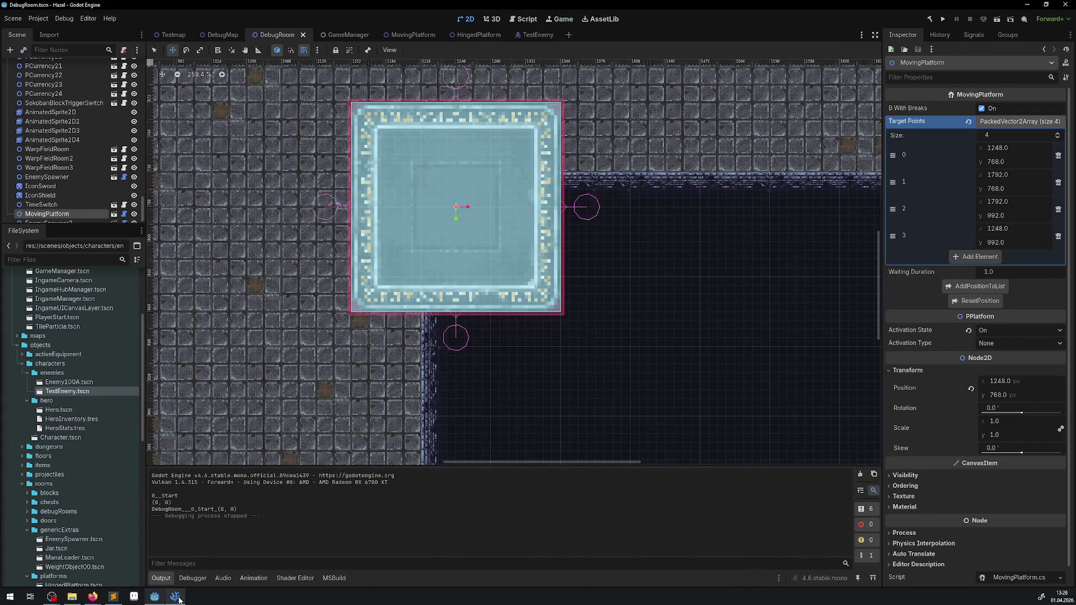
- Change line 42's fight-mode TargetDesiredDistance in PWalkingEnemy.cs from 20.0 to 12.0
click(176, 598)
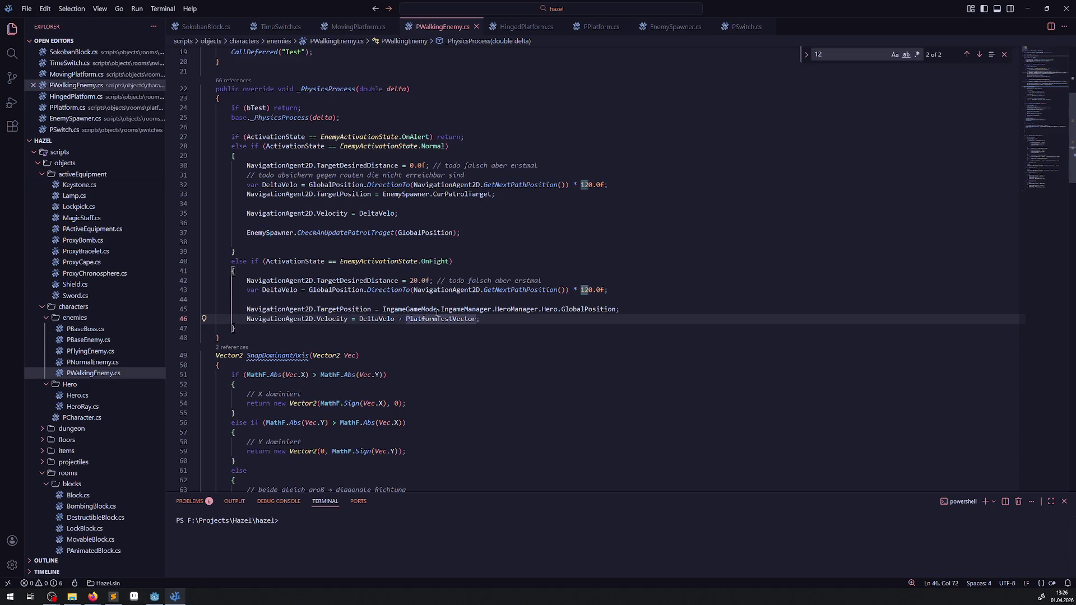
mouse_move(427, 319)
double_click(355, 281)
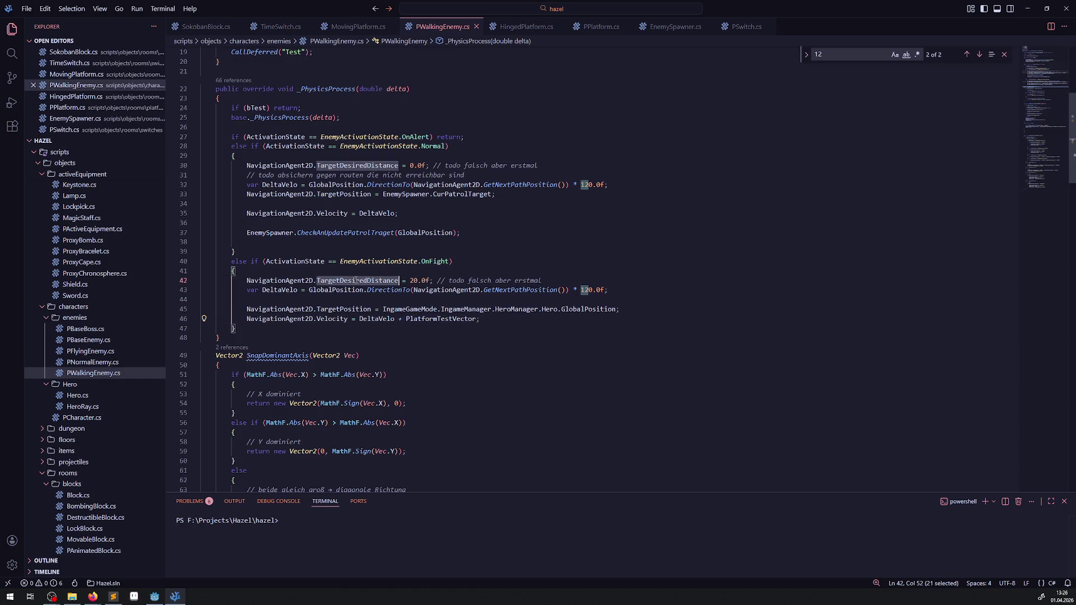
double_click(415, 281)
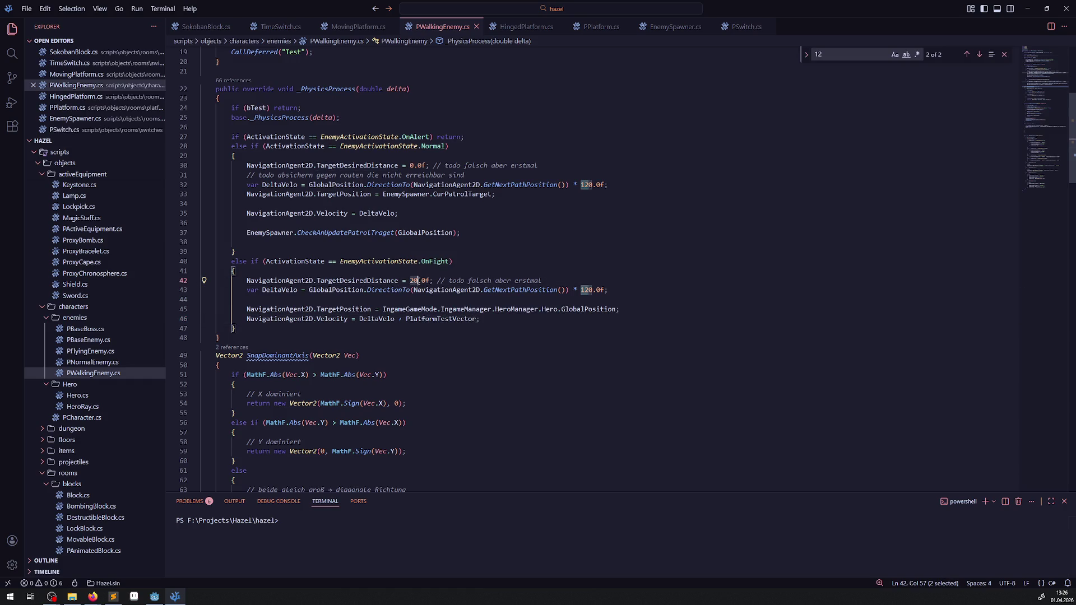
text(12)
click(504, 332)
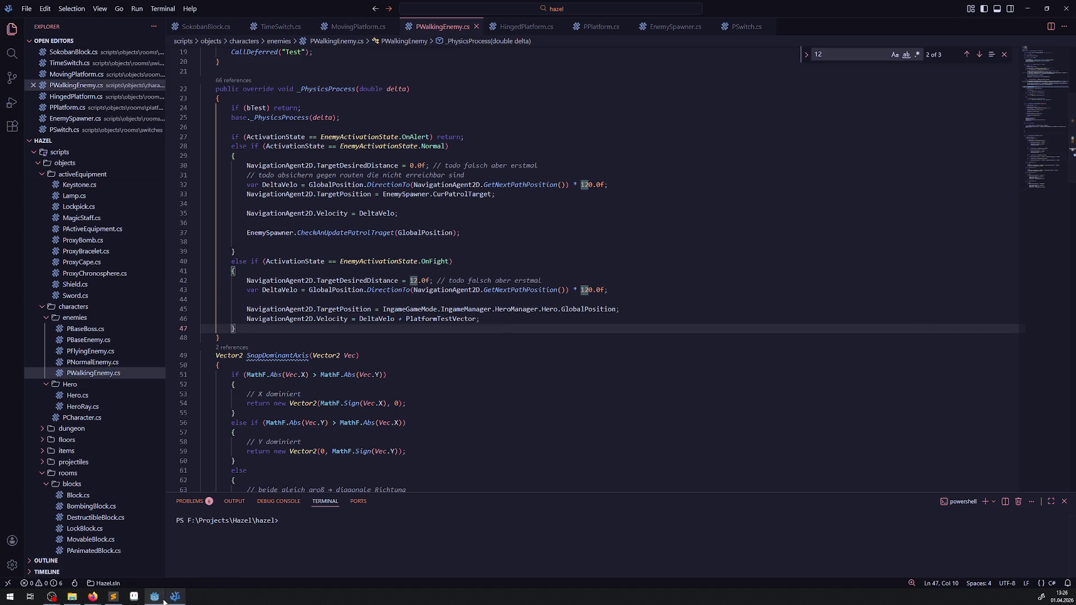
click(157, 597)
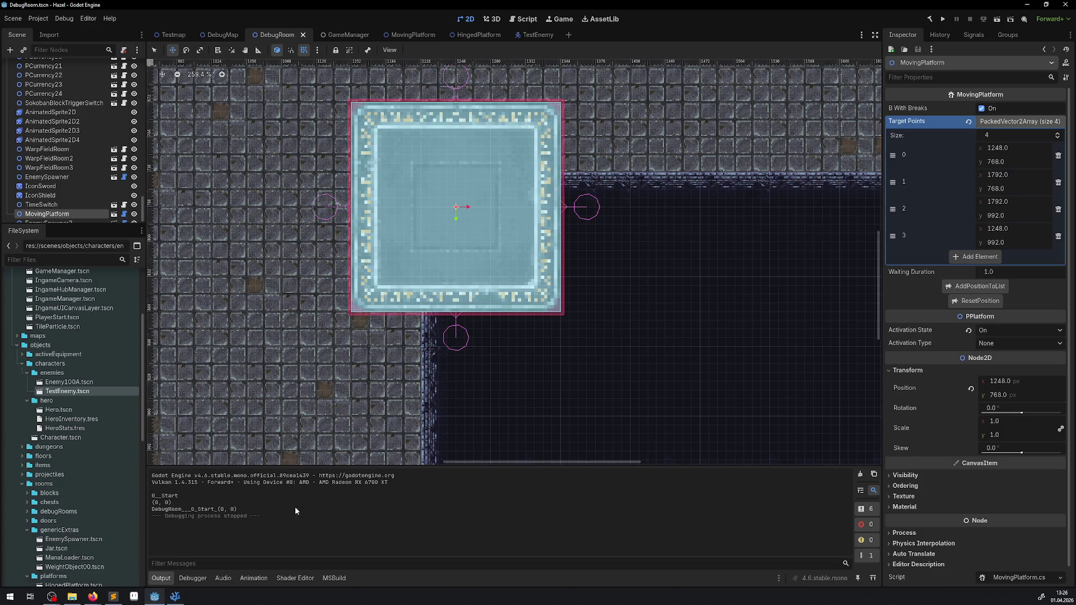
- Run the rebuilt game and walk the hero through the warp onto the moving platform
click(942, 21)
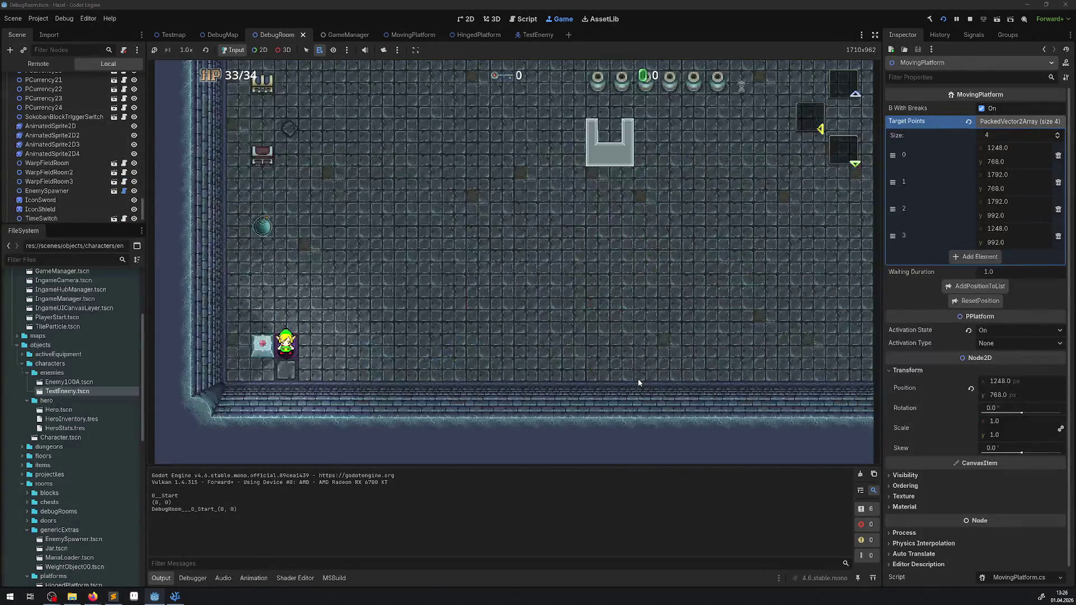
key(Left)
key(Up)
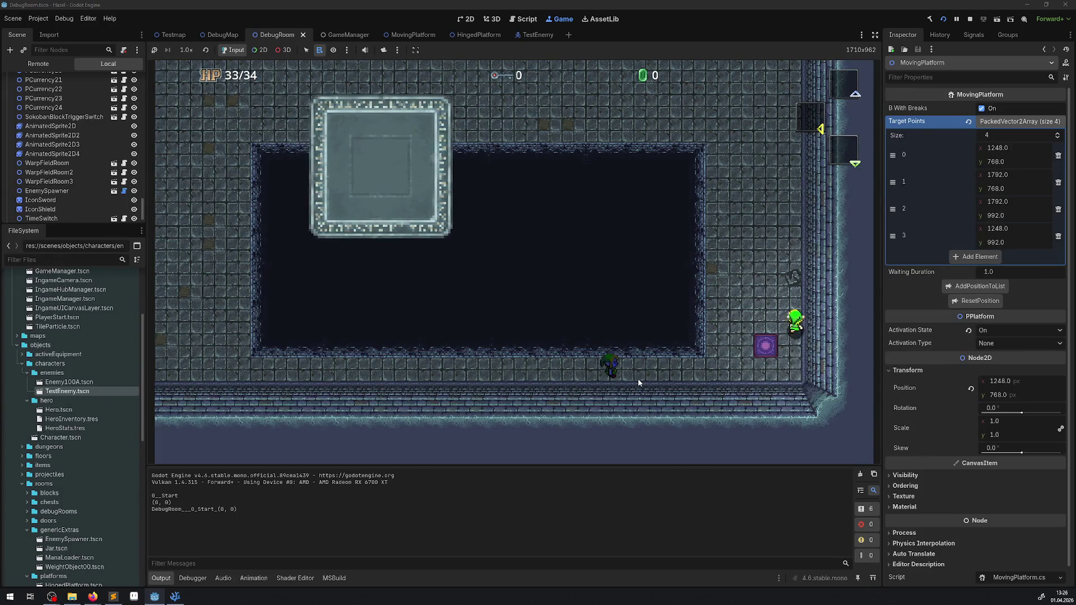
key(Left)
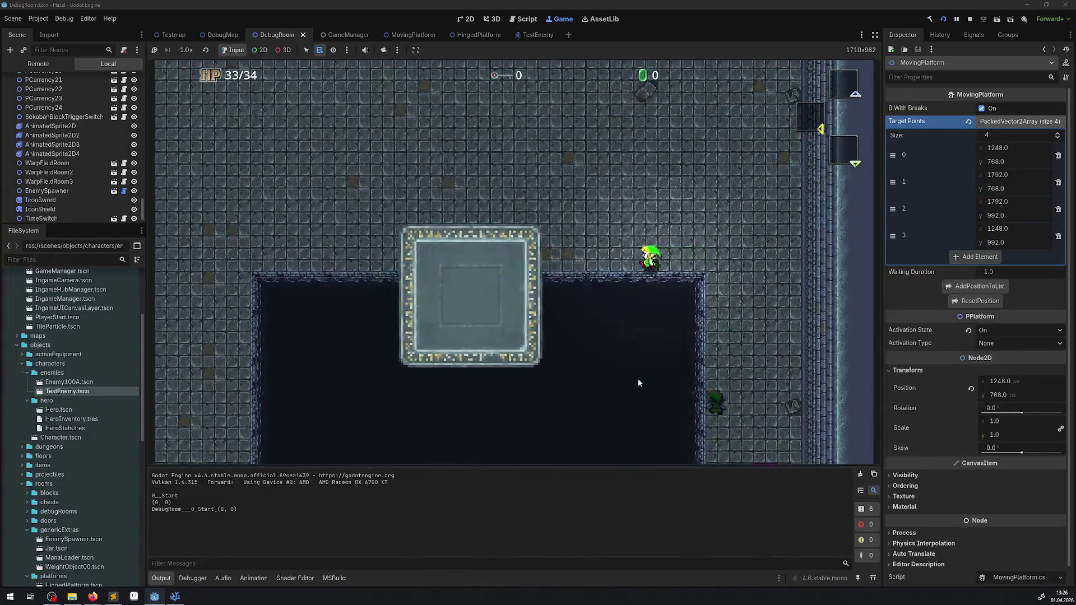
key(Left)
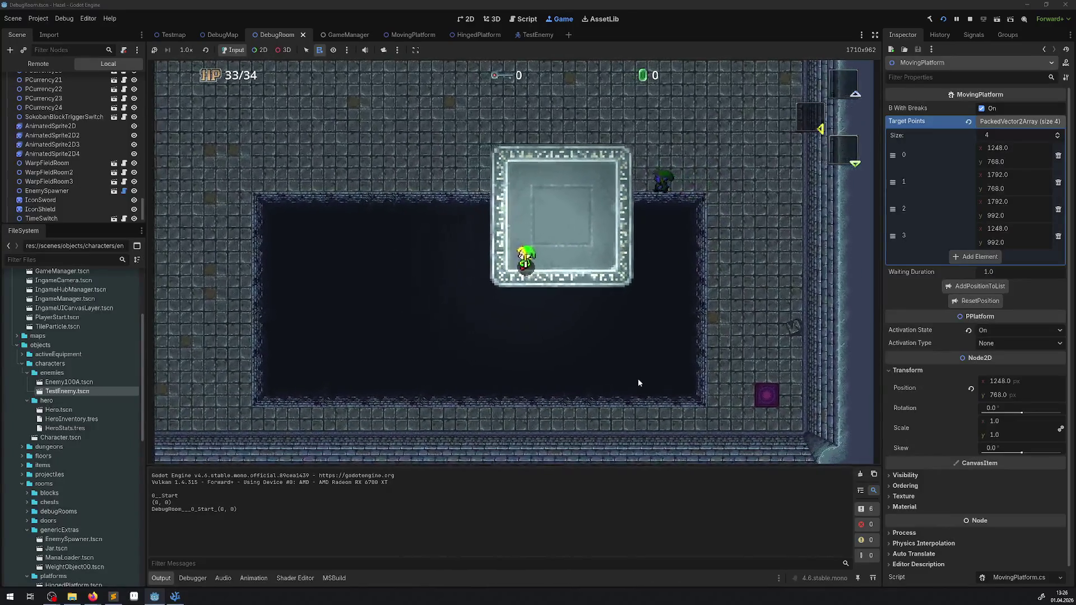
key(Up)
key(Left)
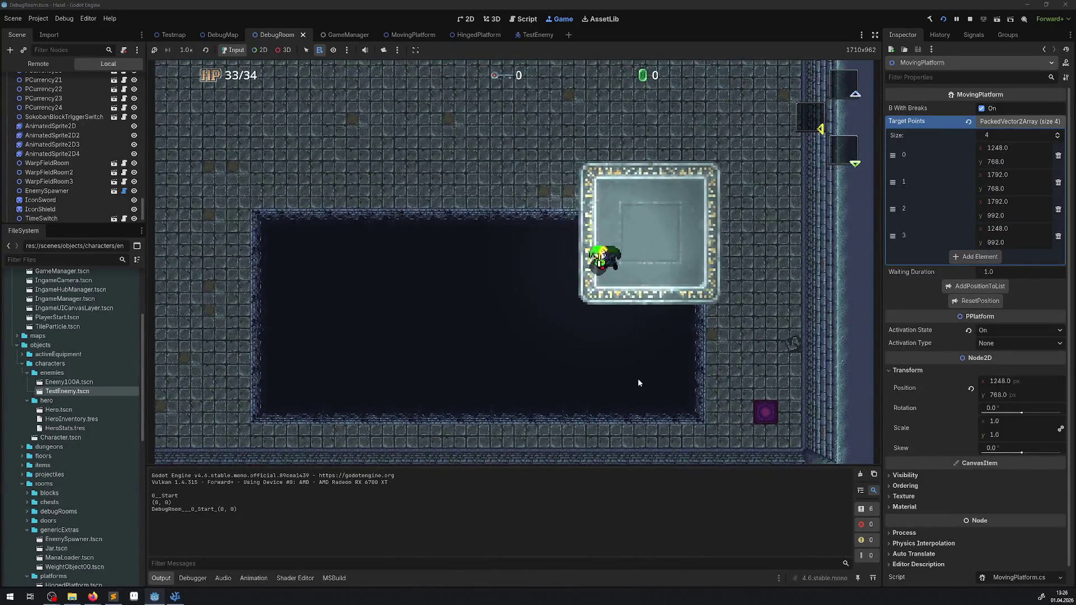
key(Right)
key(Down)
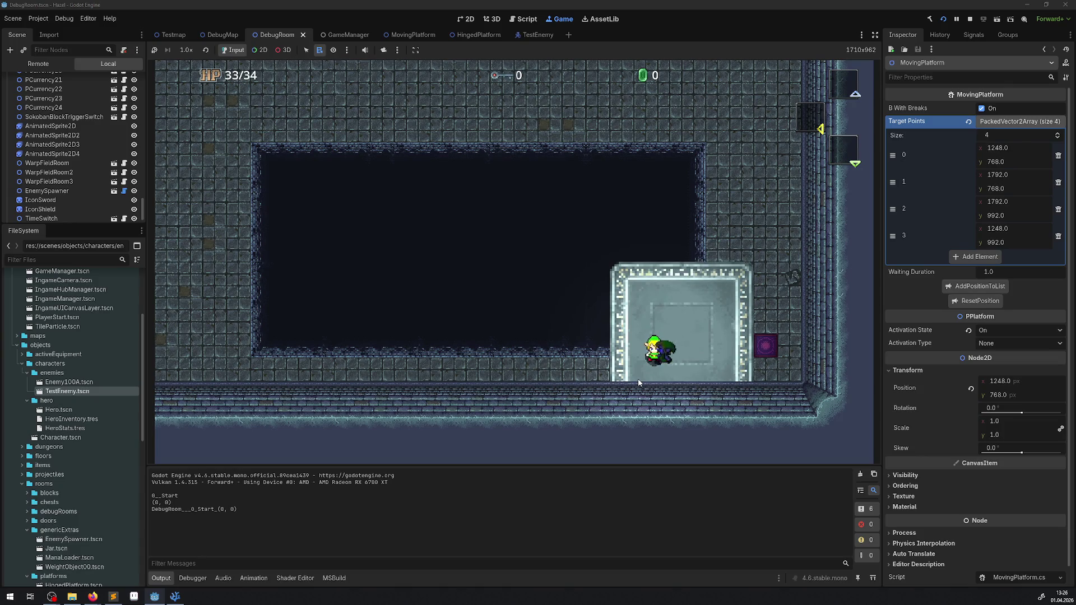
- Move the hero around the riding platform with the enemy following, then stop the game
key(Up)
key(Up)
key(Left)
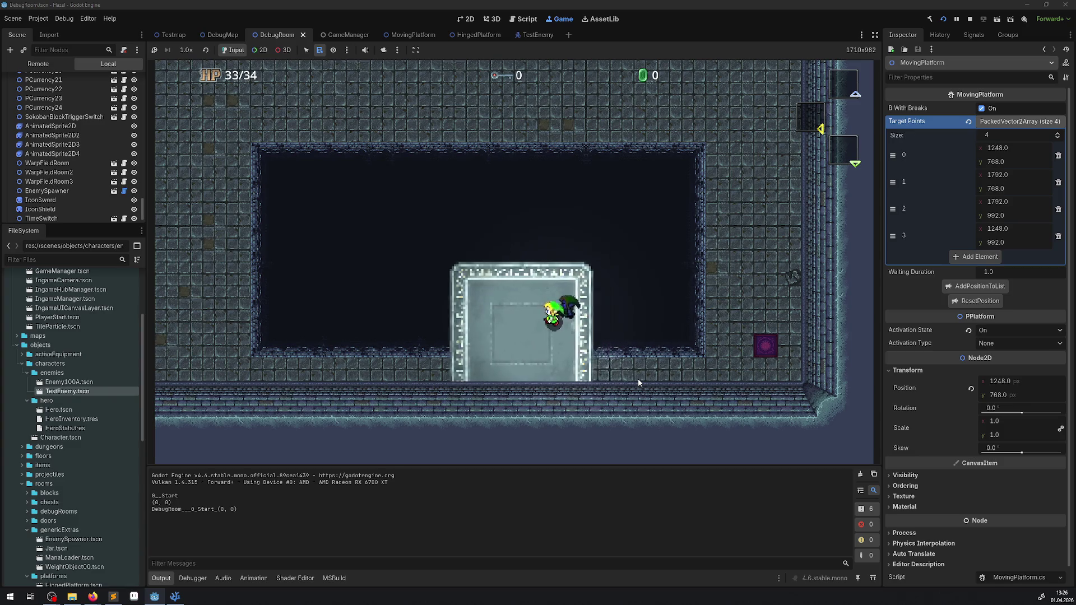
key(Down)
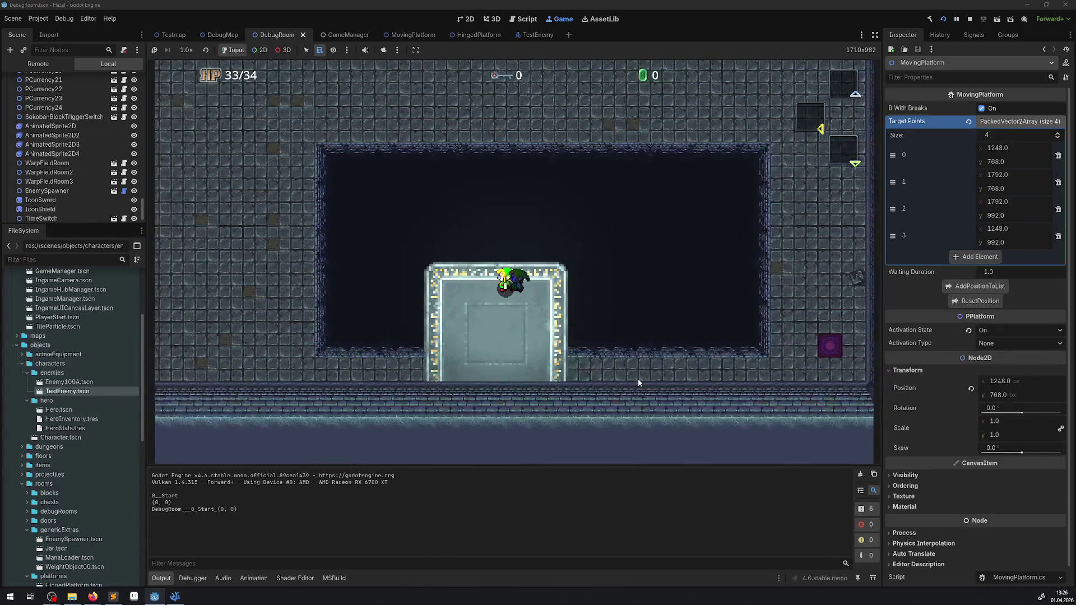
key(Up)
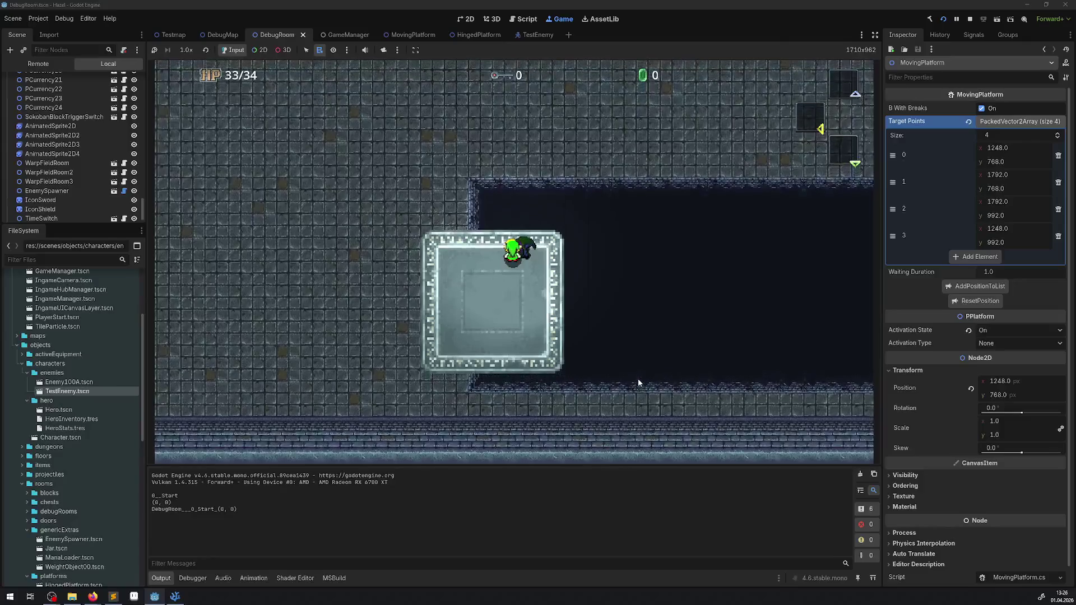
key(Down)
key(Left)
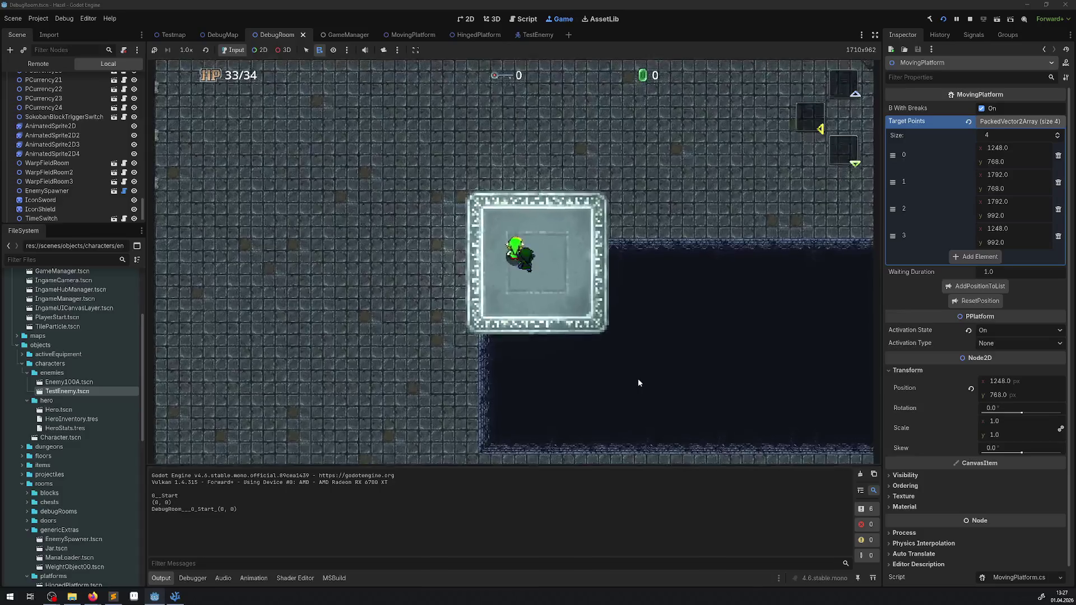
key(Right)
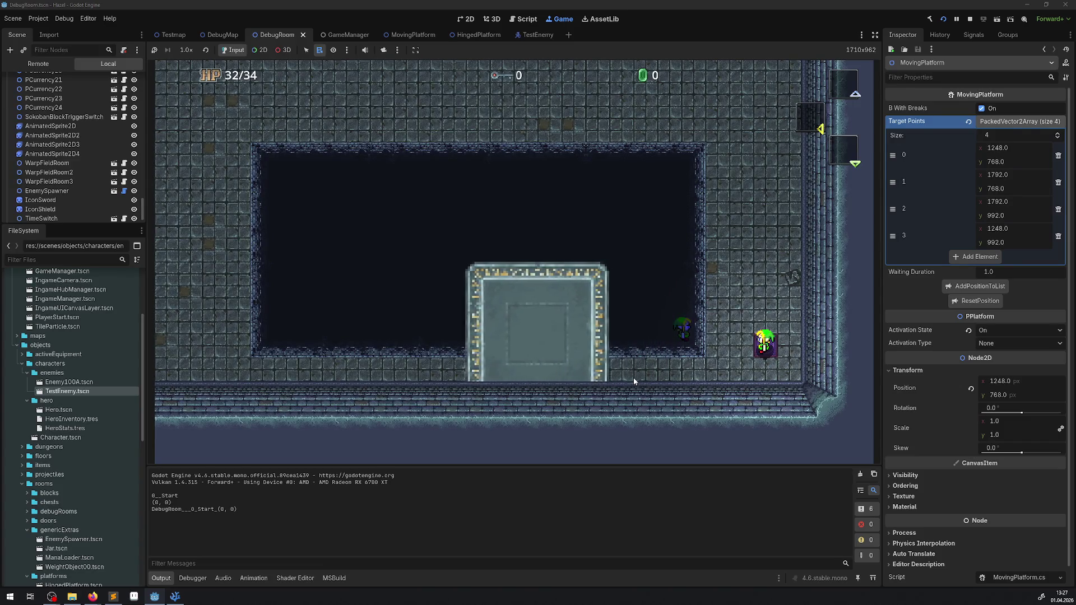
key(Up)
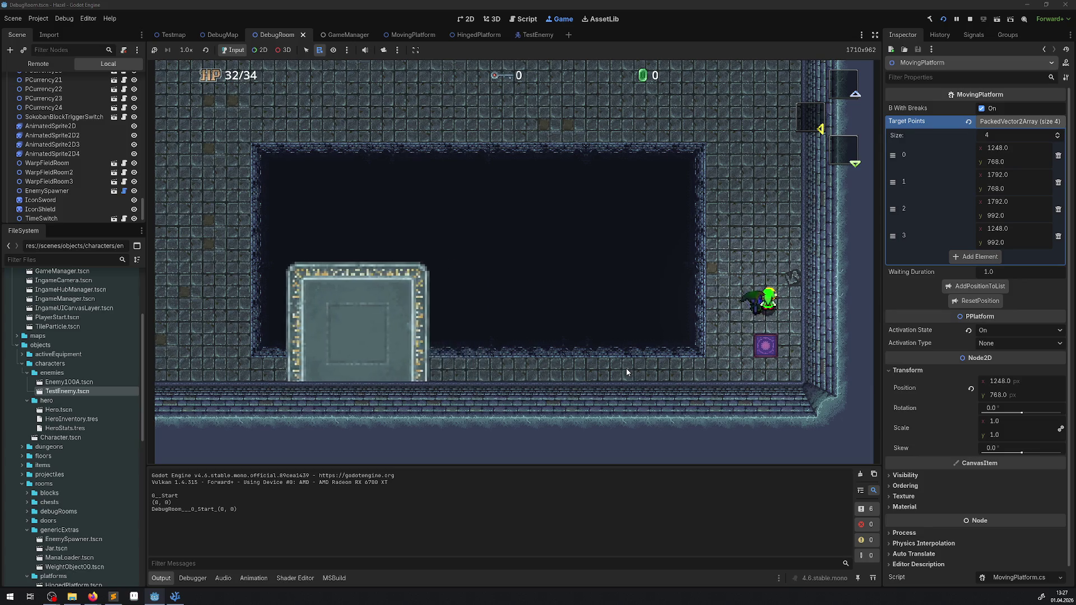
click(970, 20)
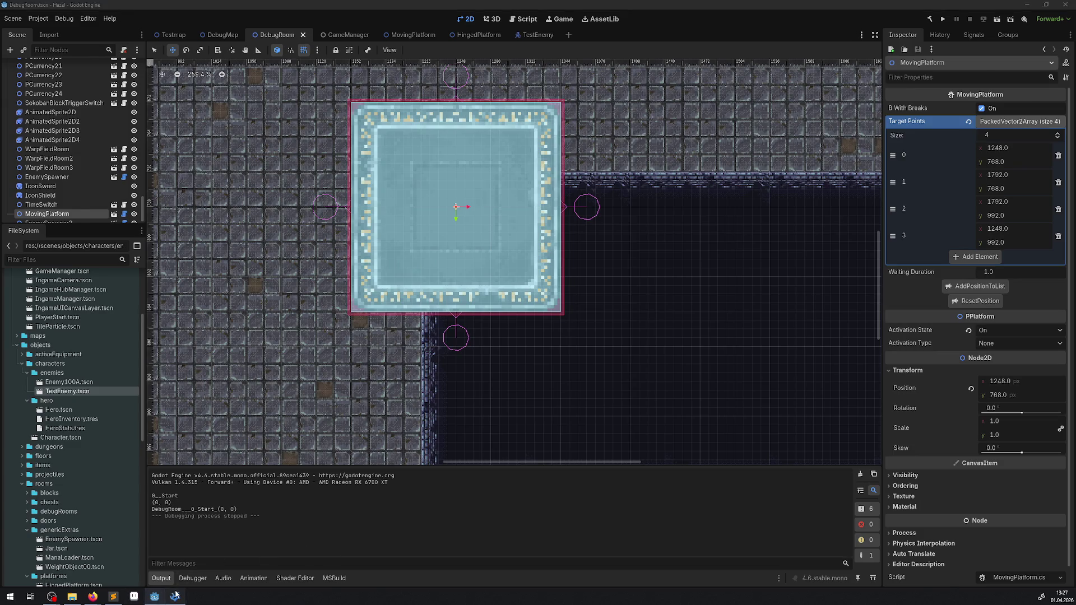
- Delete PlatformTestVector from line 46's fight velocity, save, and check line 86's final velocity assignment
click(175, 596)
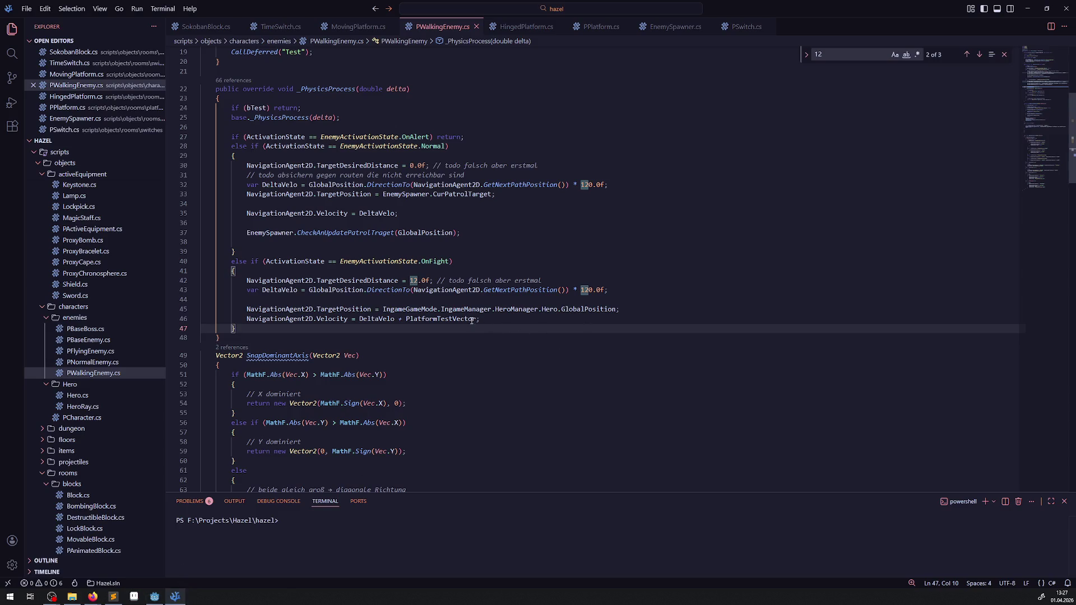
double_click(423, 319)
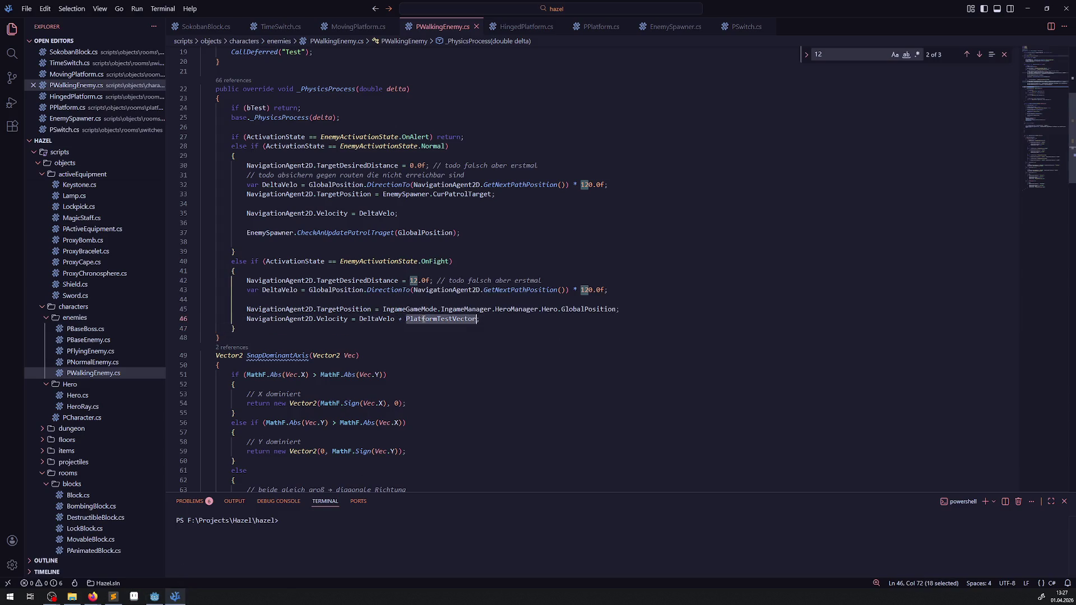
key(BackSpace)
key(BackSpace)
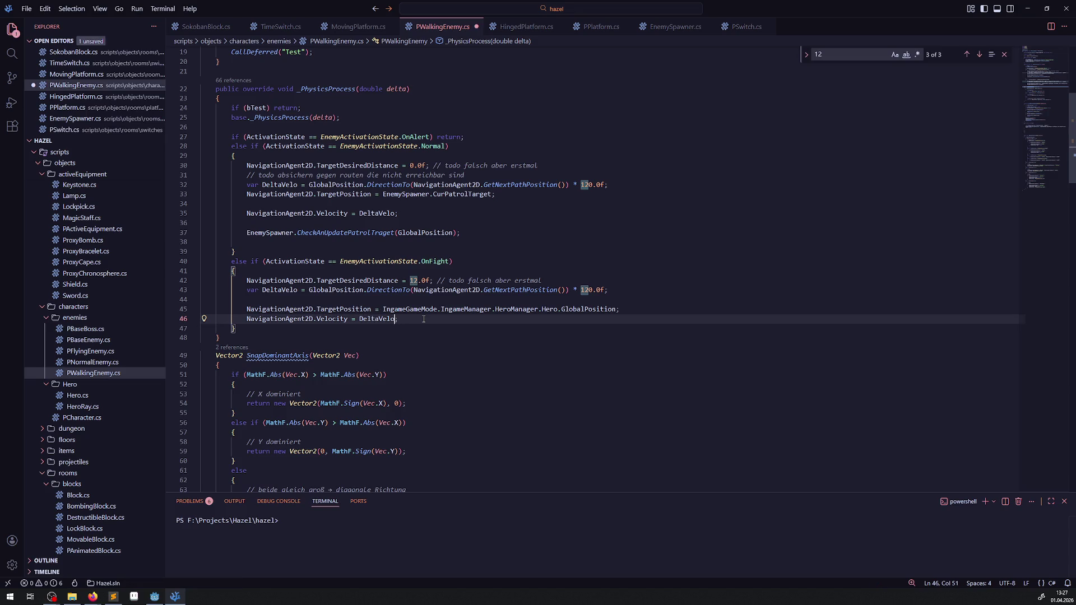
text(;)
key(ctrl+s)
scroll(425, 320, down, 15)
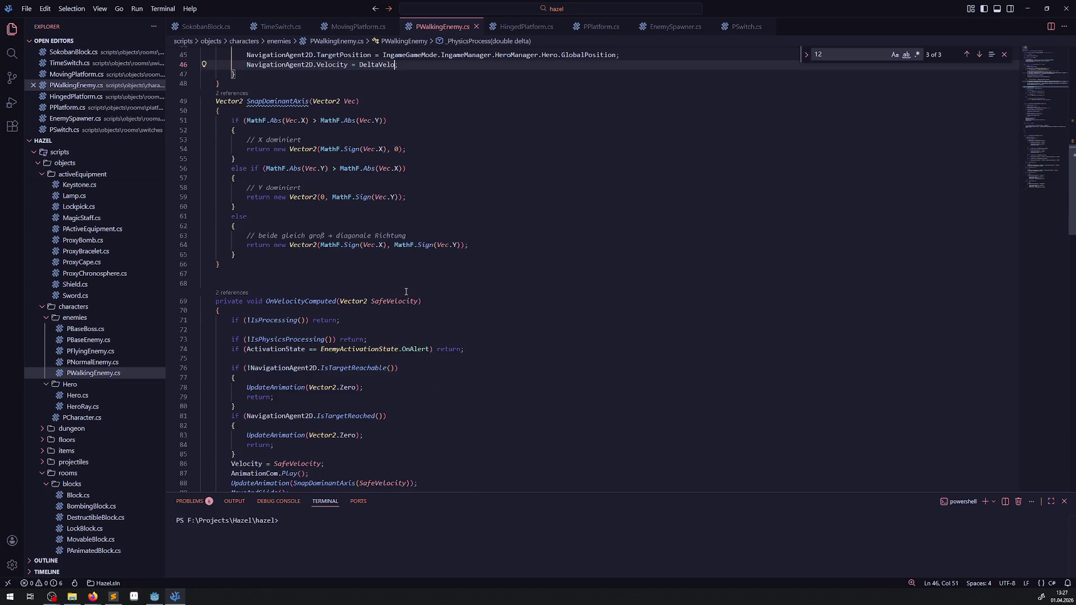
click(322, 251)
text(+ PlatformTestVector)
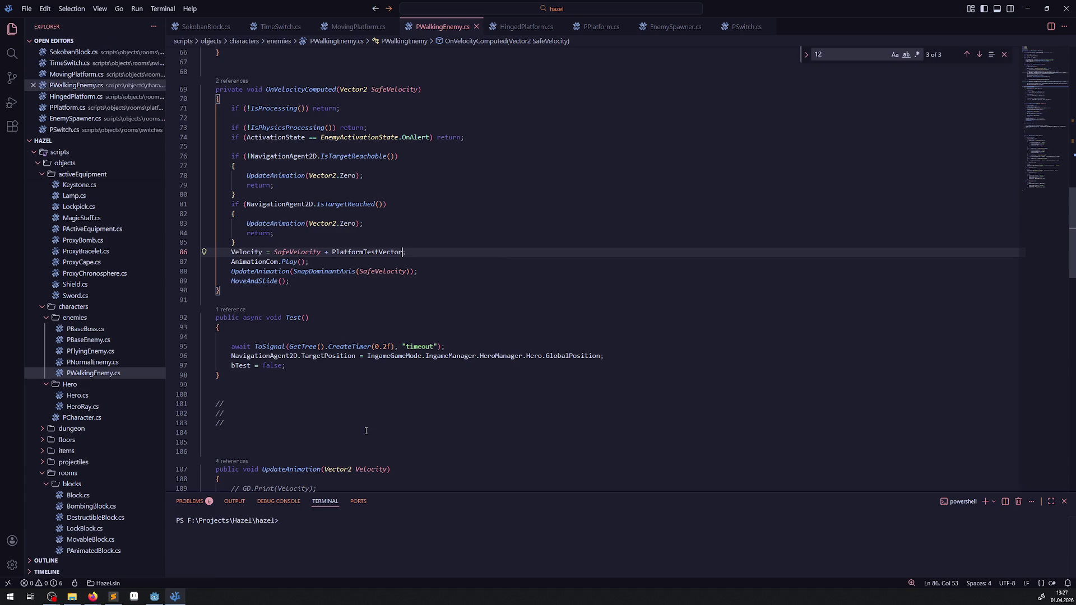
click(155, 596)
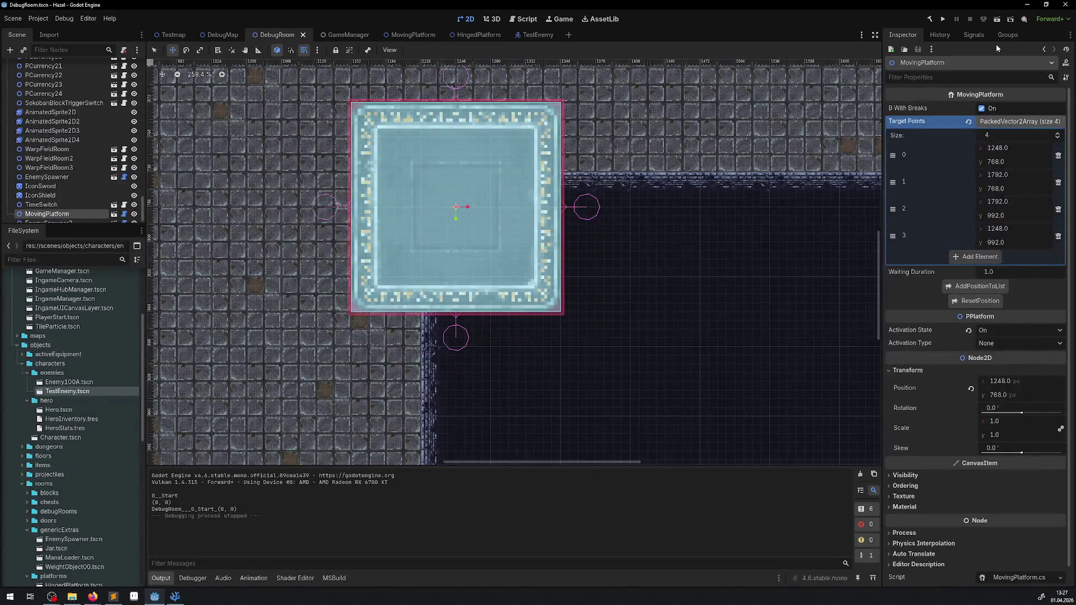
click(946, 20)
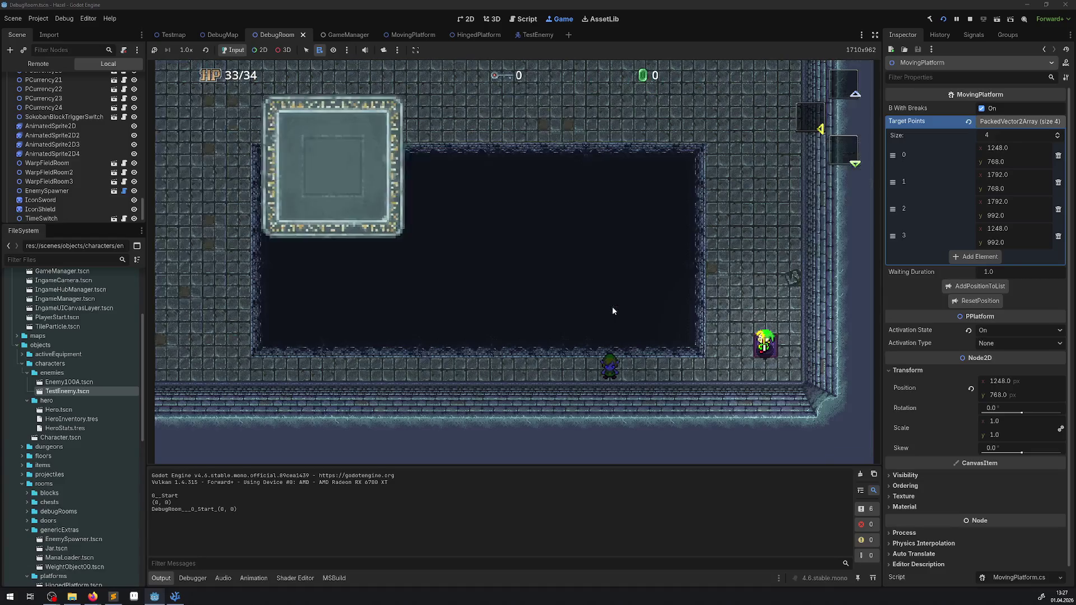
key(Up)
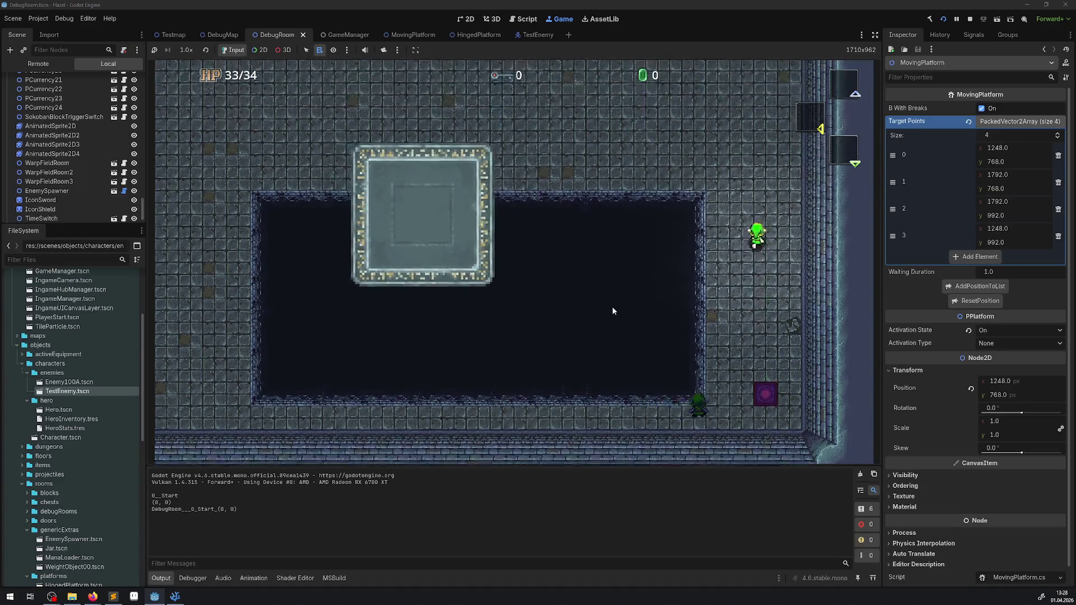
key(Left)
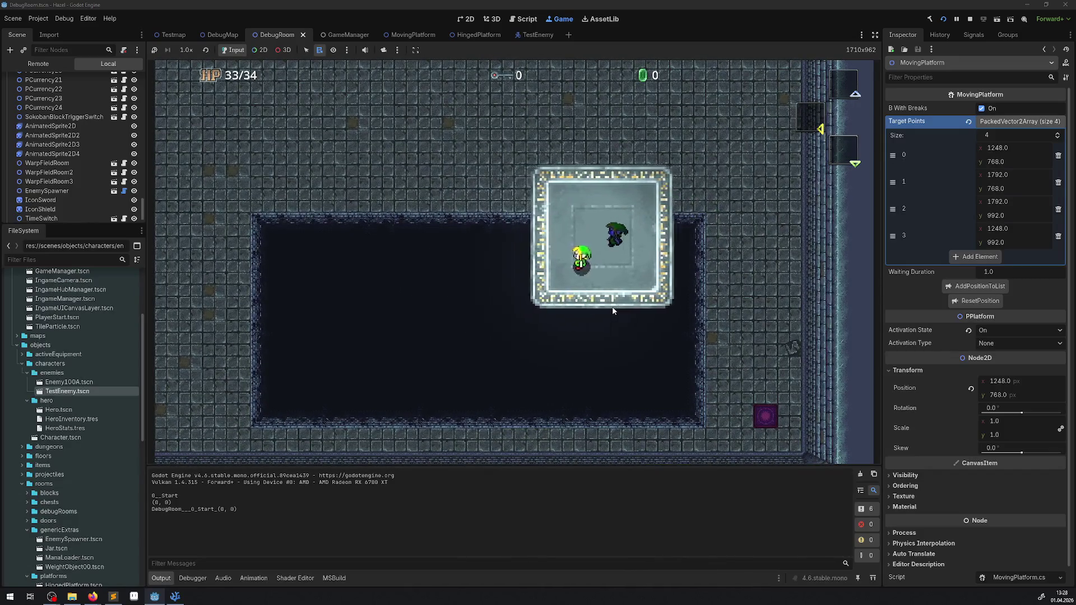
key(Right)
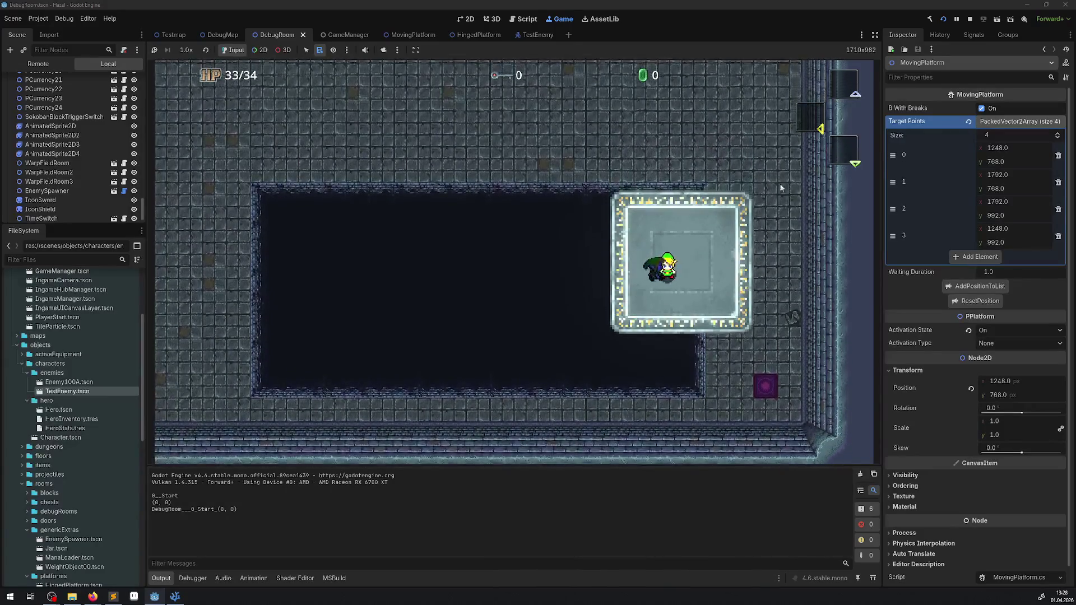
click(971, 19)
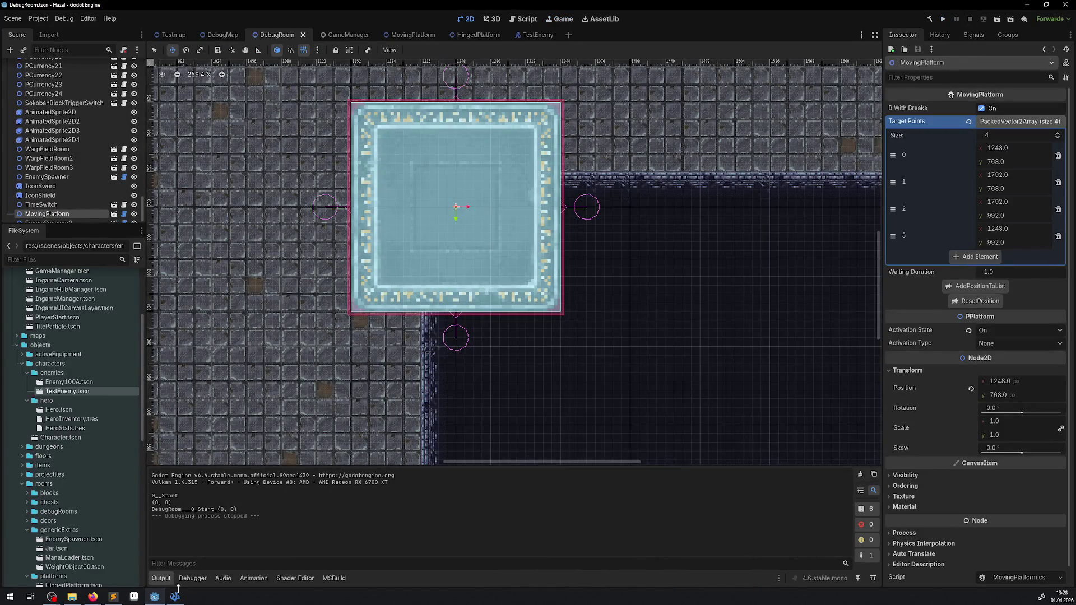
- Raise line 42's fight-mode TargetDesiredDistance from 12 to 48 and rerun the game in Godot
click(176, 595)
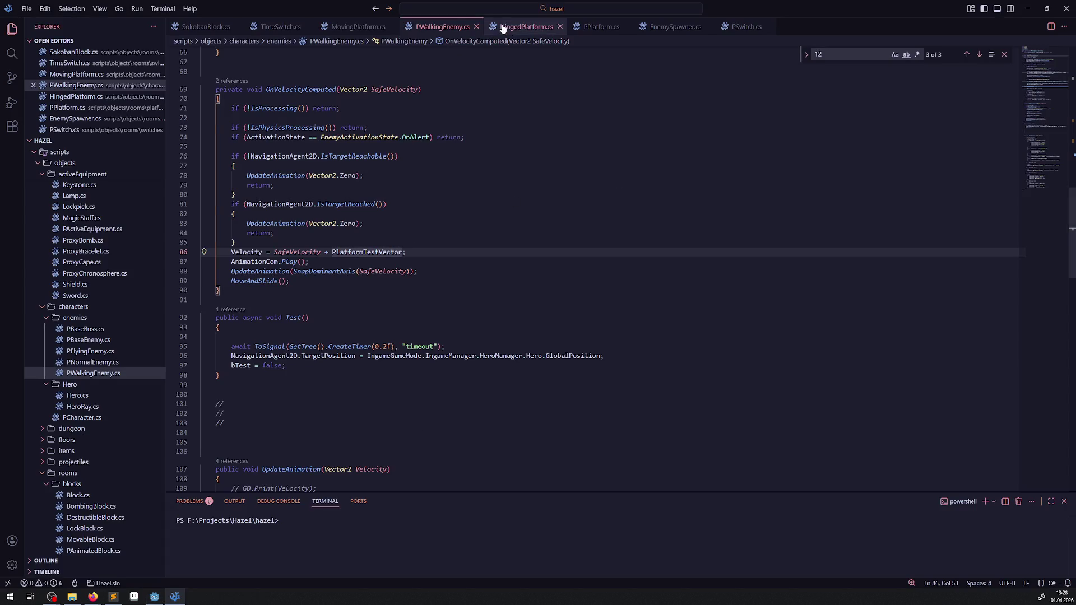
scroll(461, 318, up, 15)
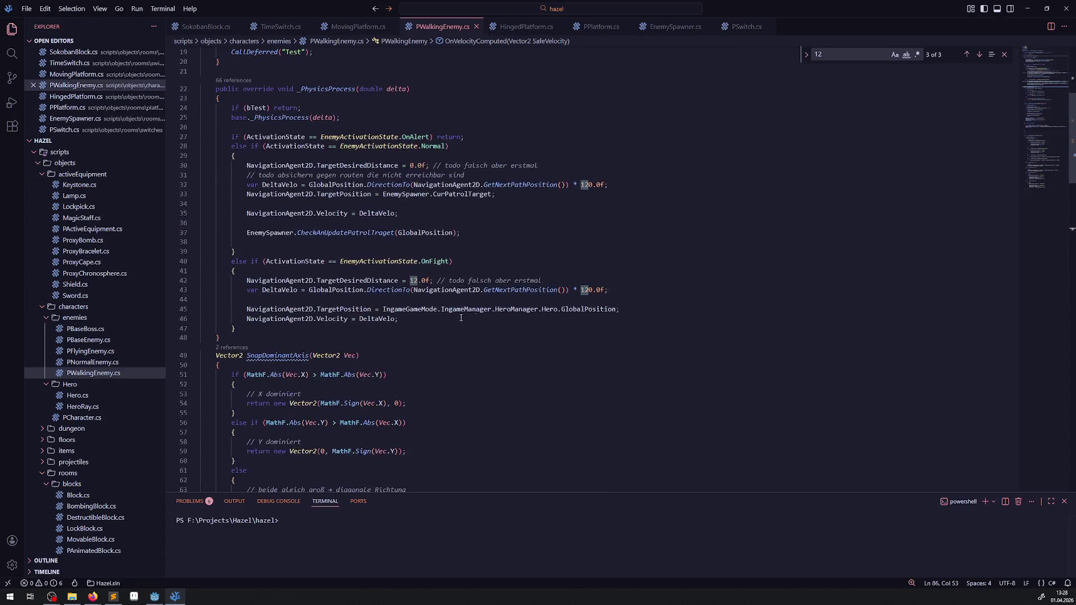
double_click(415, 280)
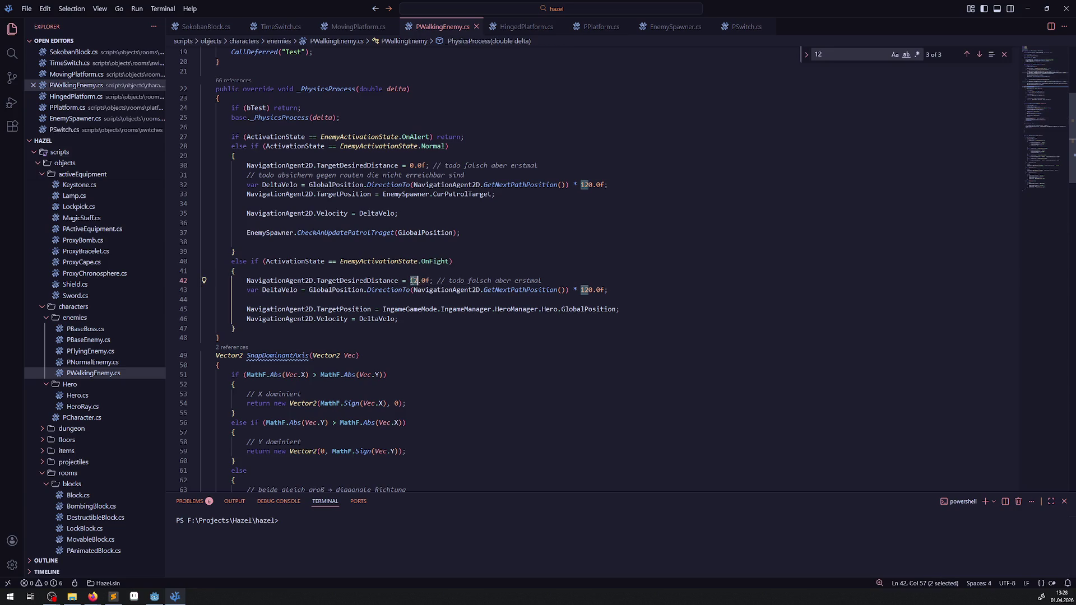
text(8)
click(548, 378)
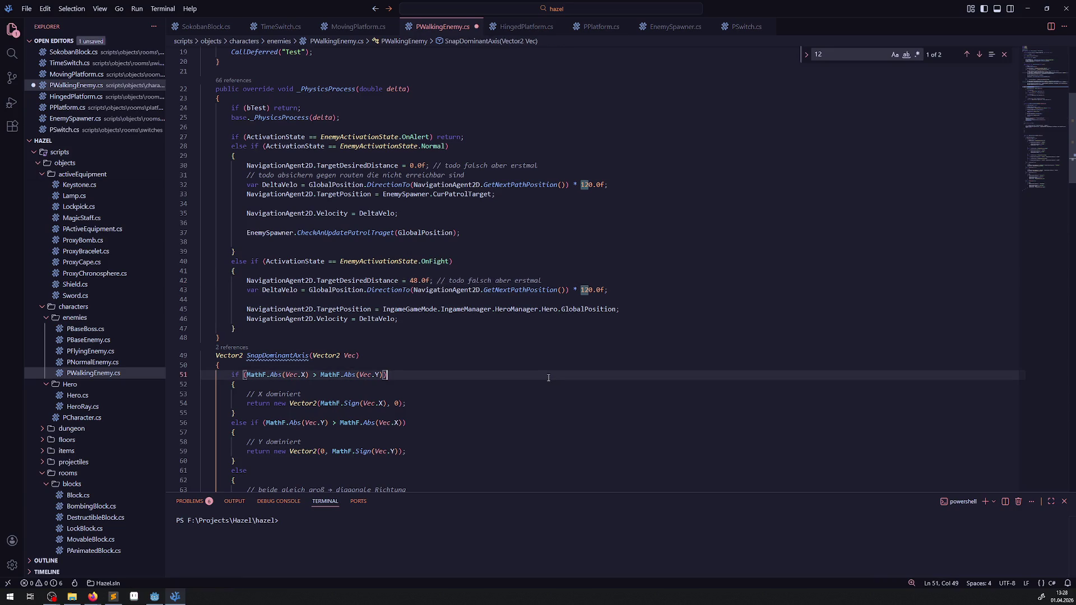
click(157, 597)
click(943, 20)
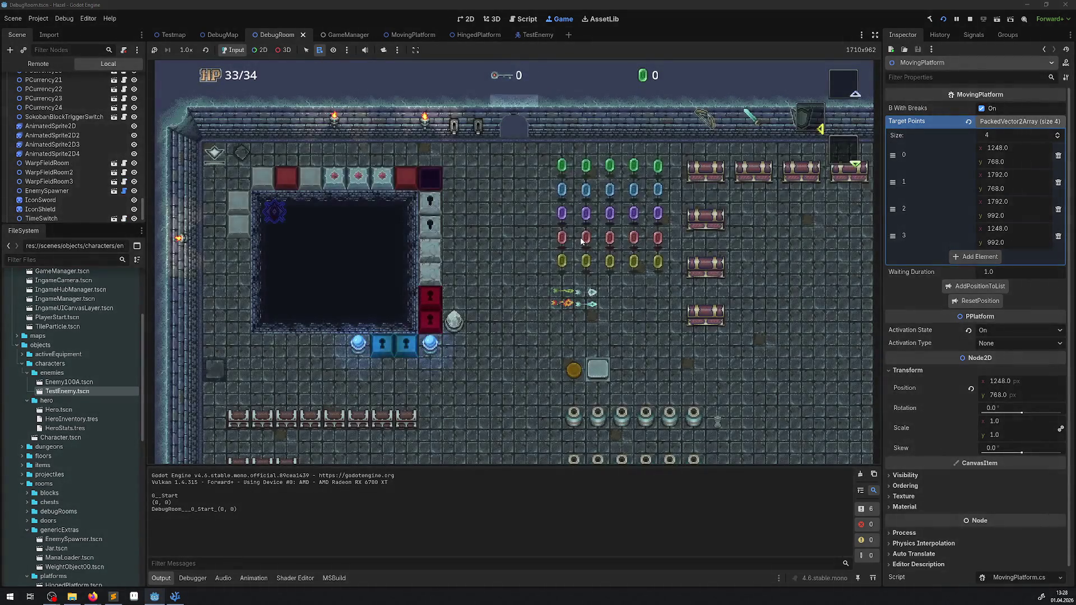
key(Left)
key(Up)
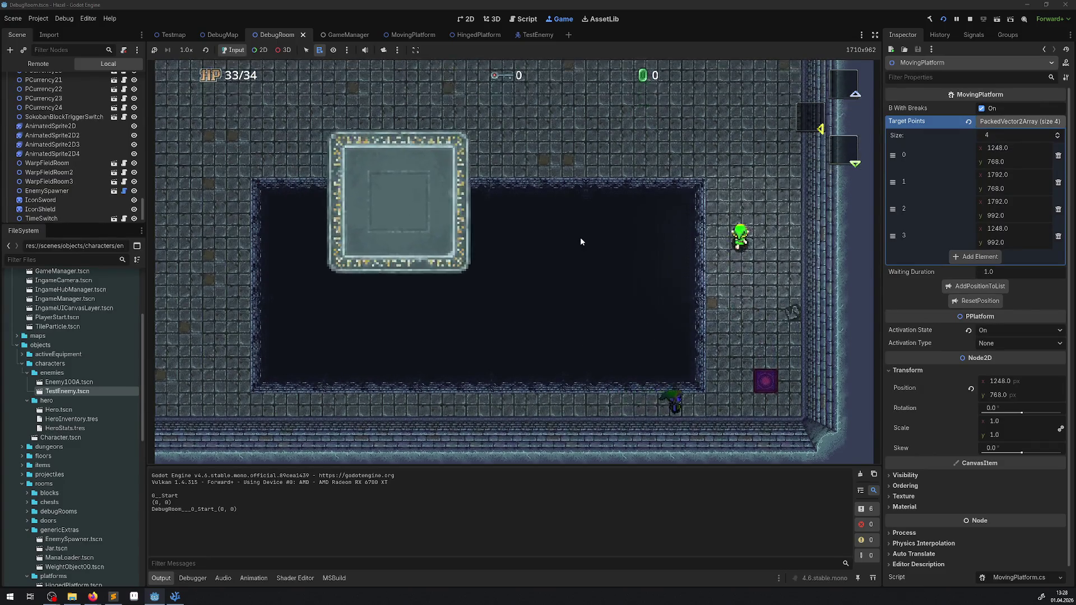
key(Left)
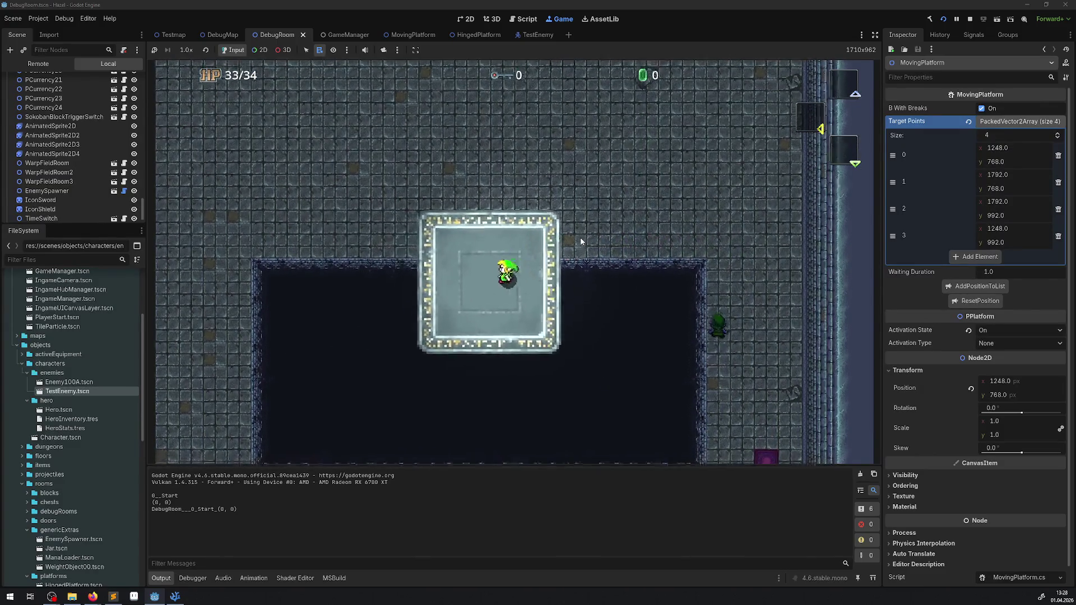
key(Left)
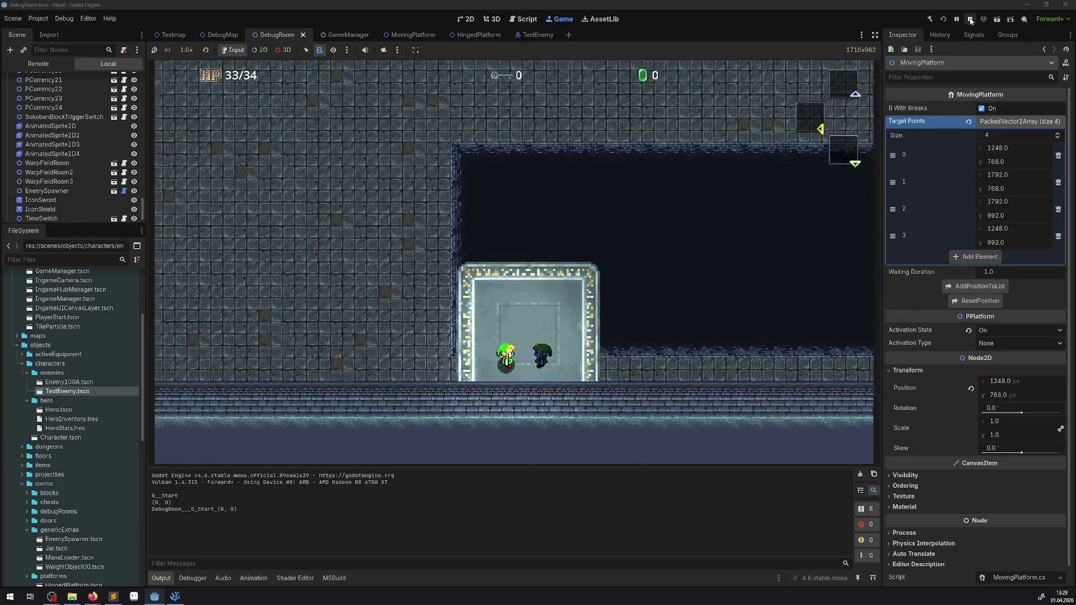
click(970, 19)
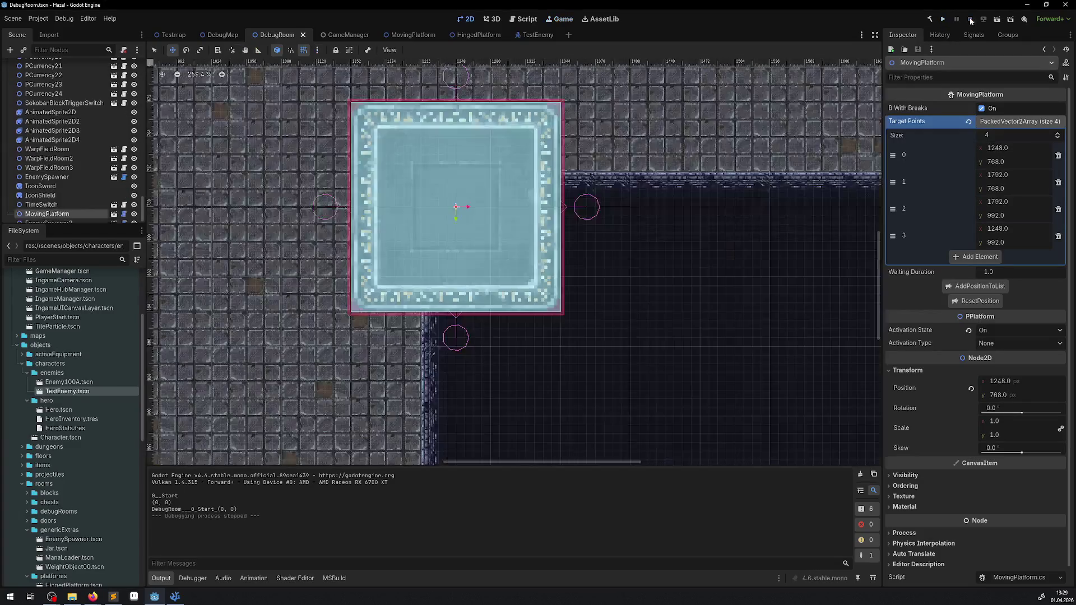
click(175, 598)
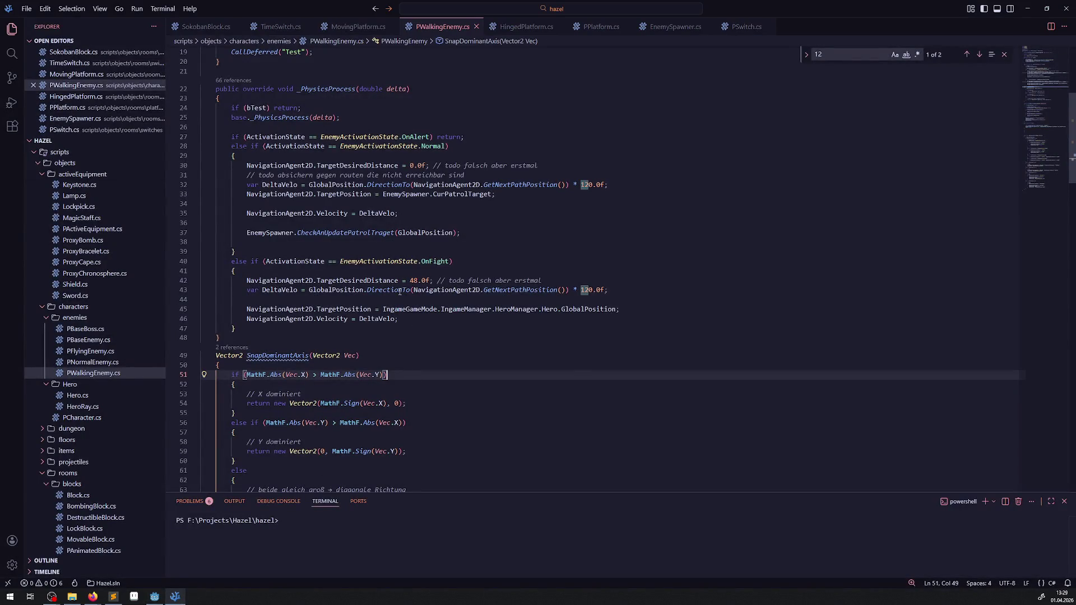
mouse_move(400, 291)
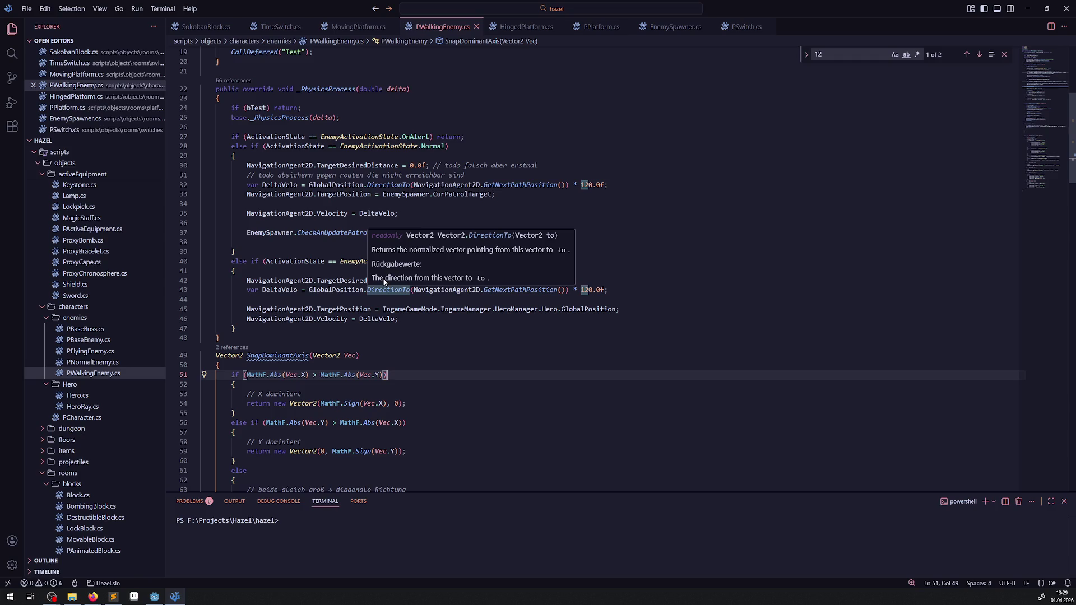
double_click(359, 280)
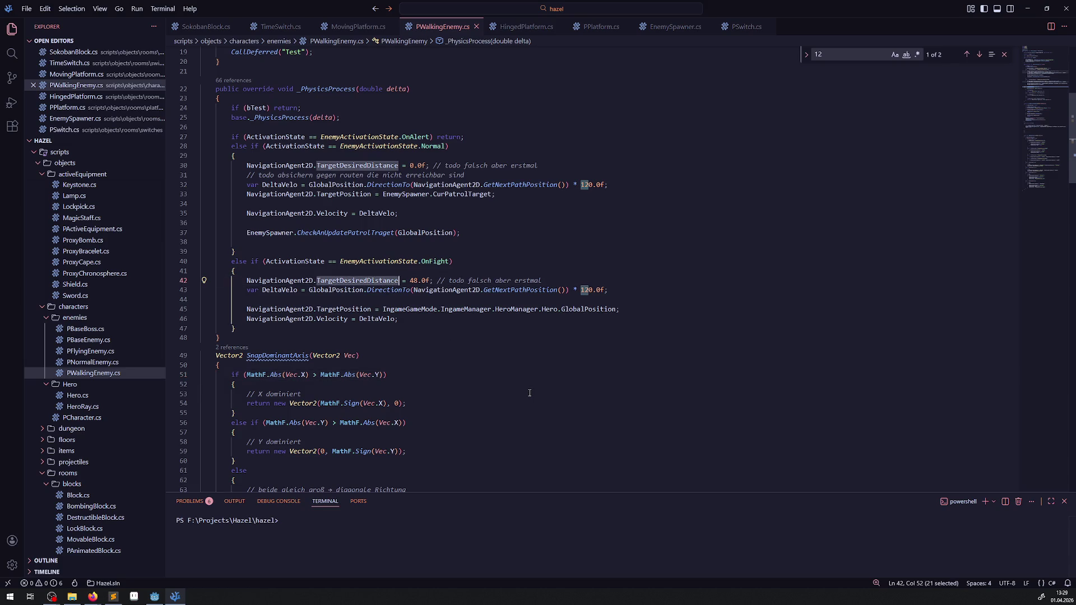
click(153, 599)
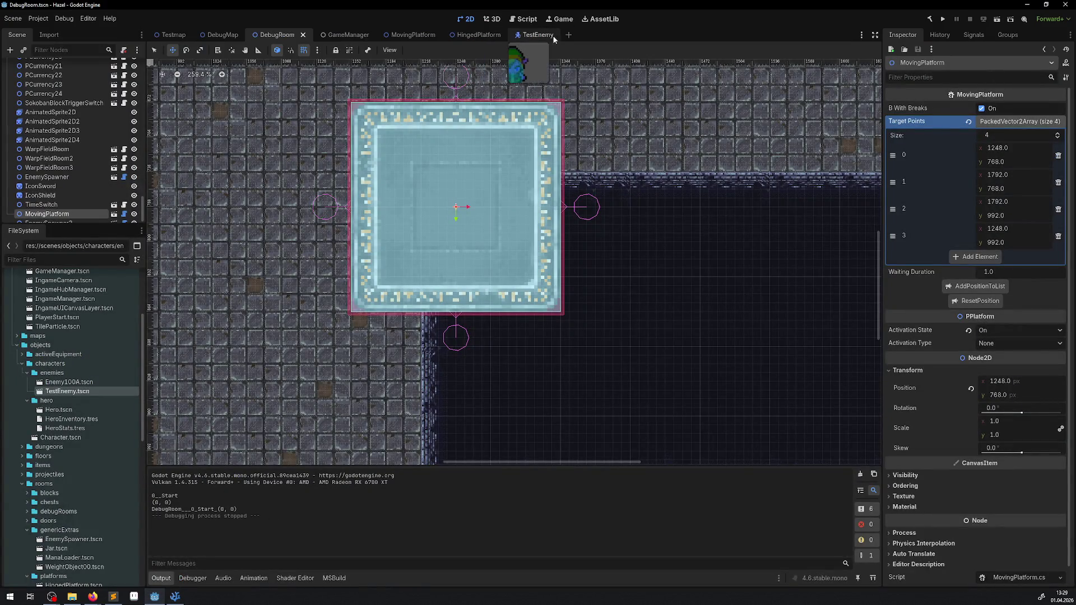
- Set TestEnemy's NavigationAgent2D Target Desired Distance to 48 and save the scene
click(523, 34)
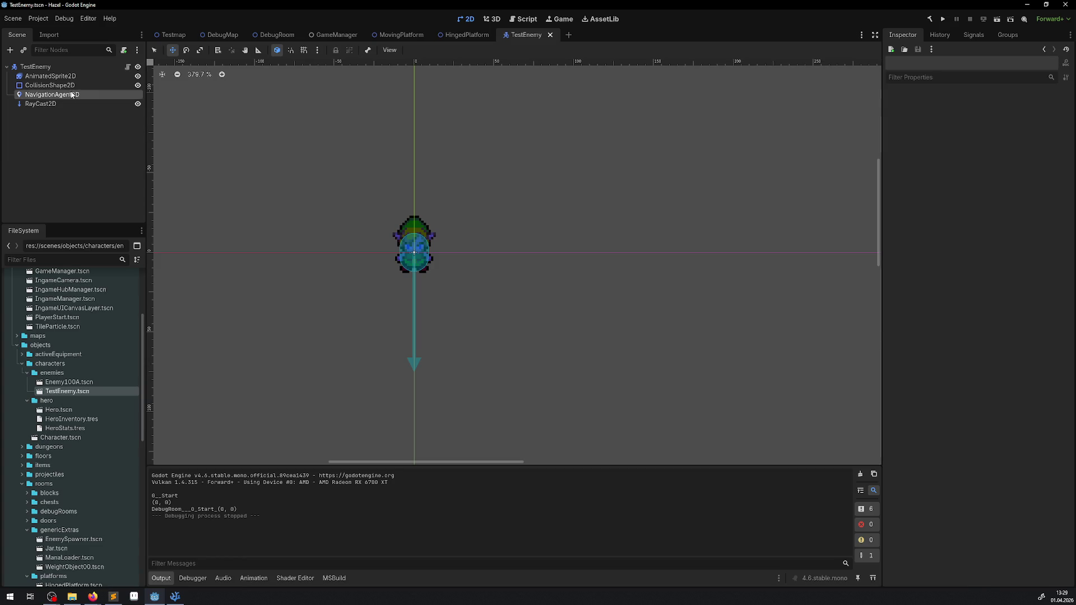
click(51, 94)
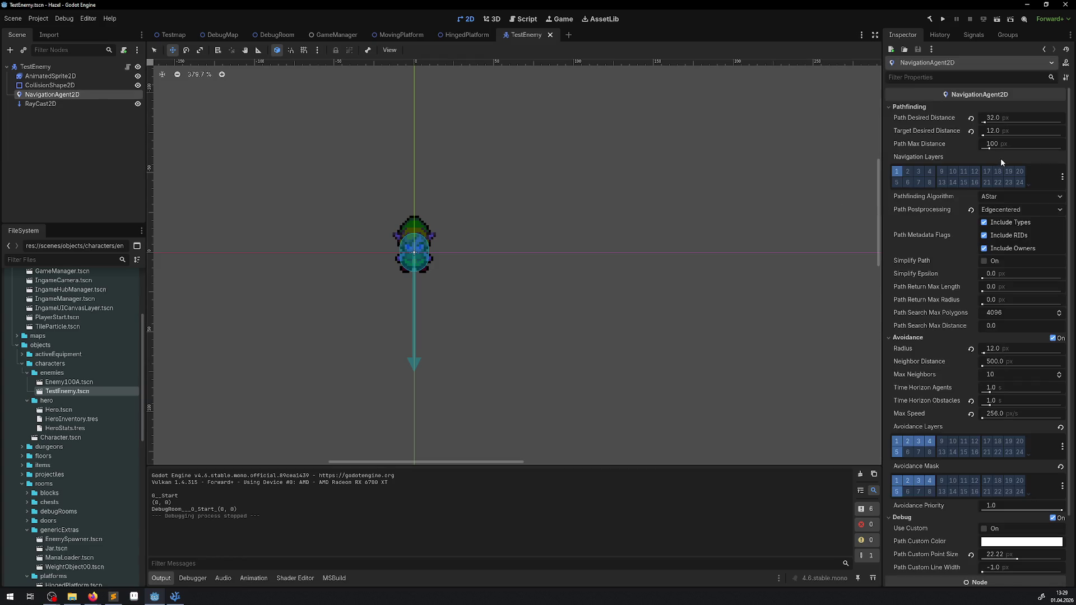
click(992, 132)
click(997, 131)
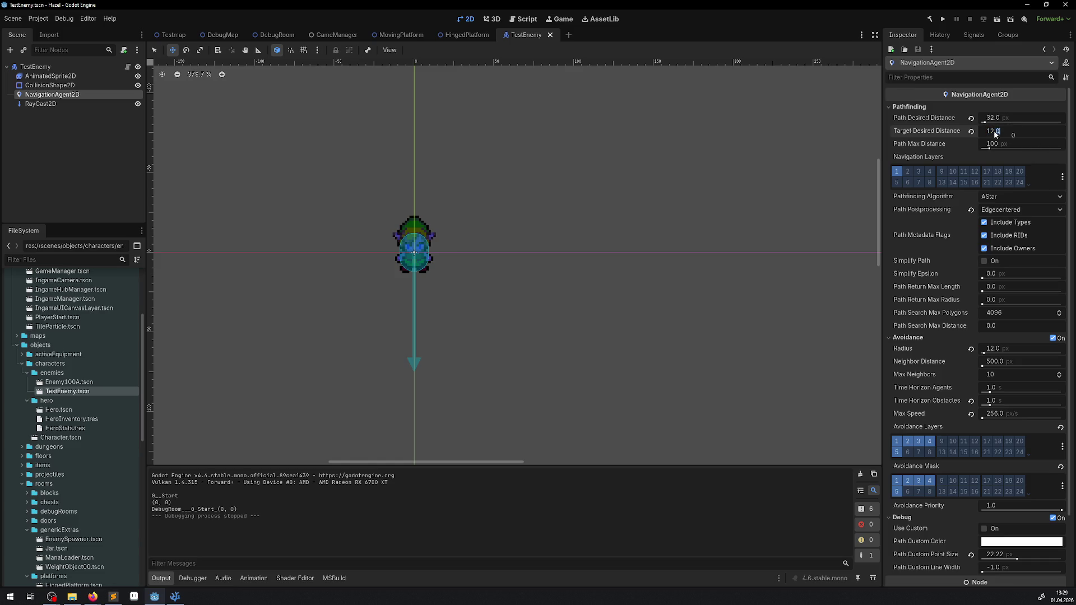
drag(964, 135, 888, 129)
key(ctrl+a)
text(48)
key(Return)
key(ctrl+s)
click(175, 597)
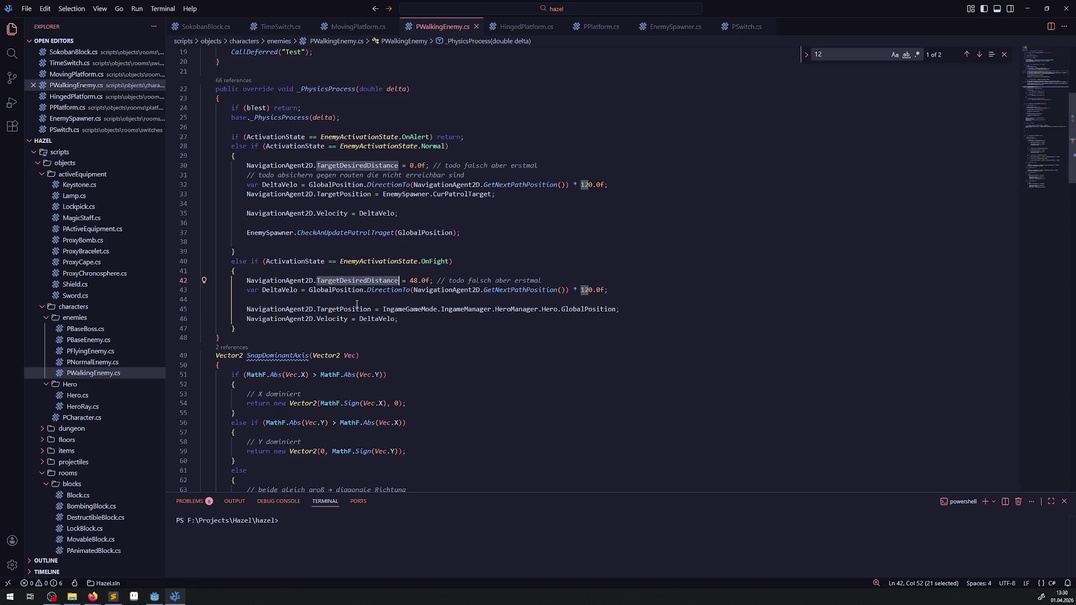
- Review where PlatformTestVector is used in PWalkingEnemy.cs's OnVelocityComputed and _PhysicsProcess
scroll(417, 309, down, 10)
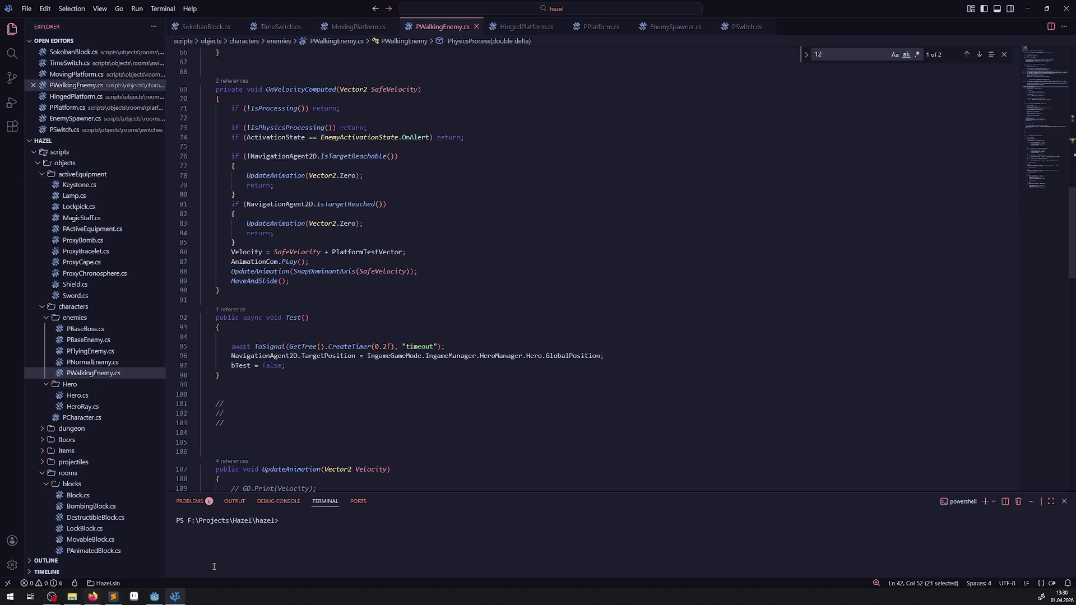
click(153, 595)
click(277, 37)
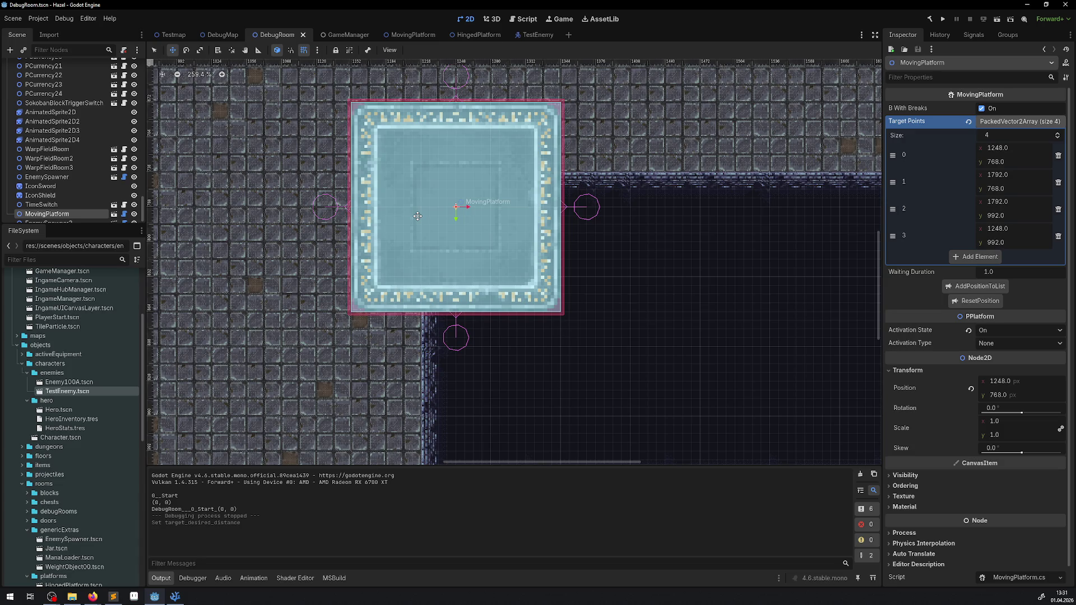
click(175, 597)
scroll(488, 81, up, 12)
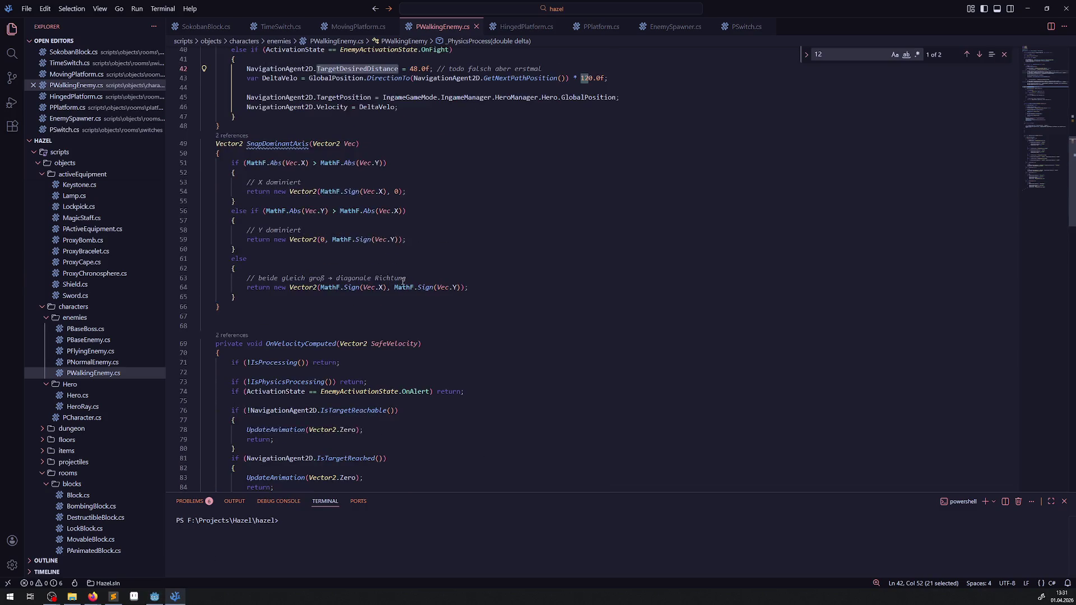
scroll(422, 263, down, 13)
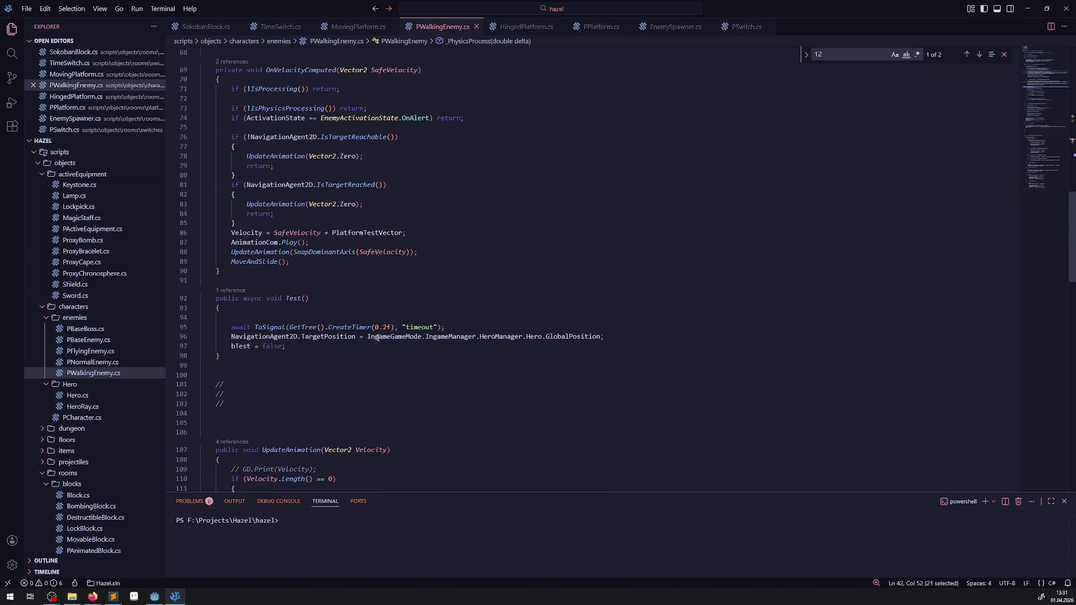
double_click(353, 233)
key(ctrl+c)
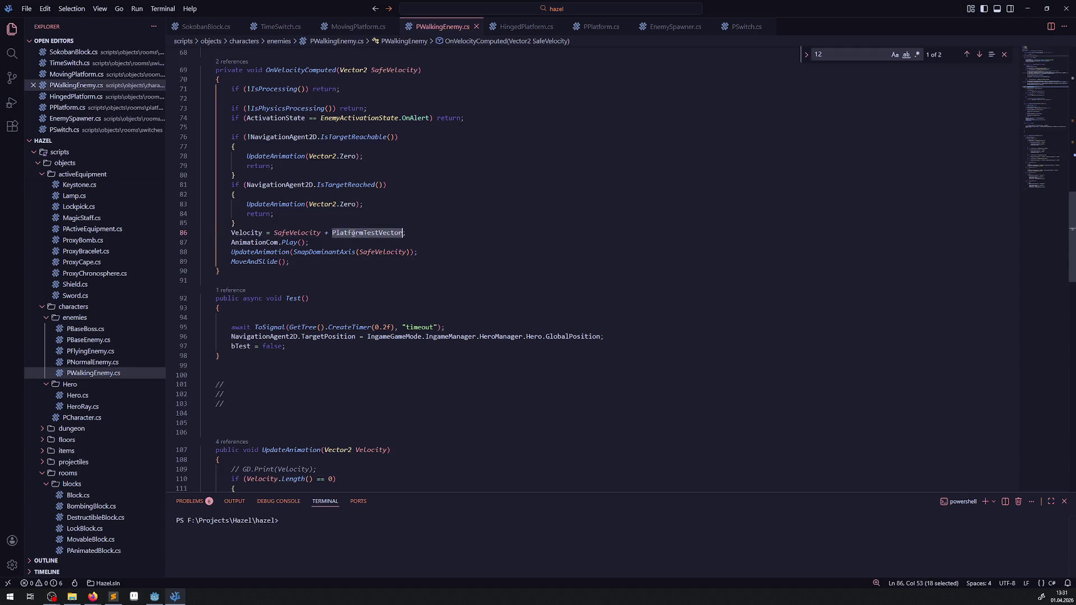
scroll(439, 225, up, 15)
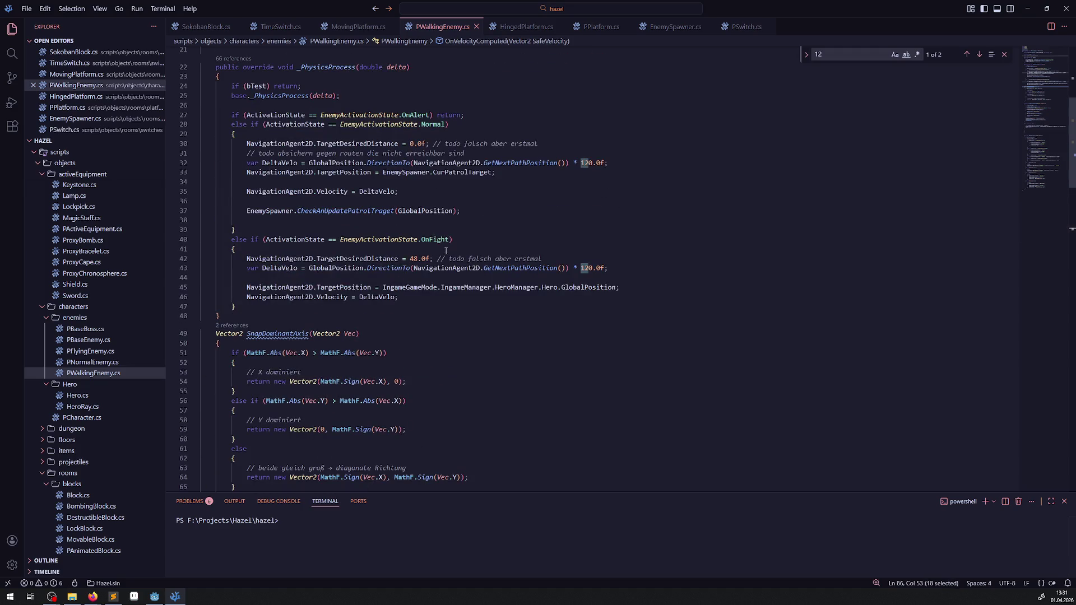
- Wrap the distance assignment in an if (PlatformTestVector != Vector2.Zero) condition
click(239, 259)
text(if()
key(ctrl+v)
text(!= Vect)
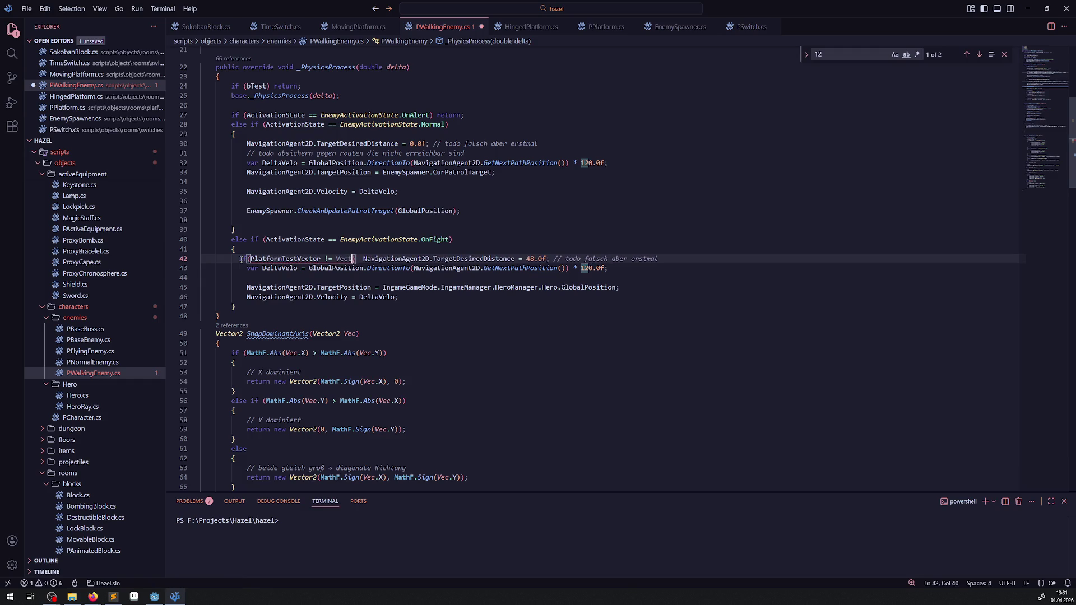
text(or)
key(Down)
key(Down)
key(Down)
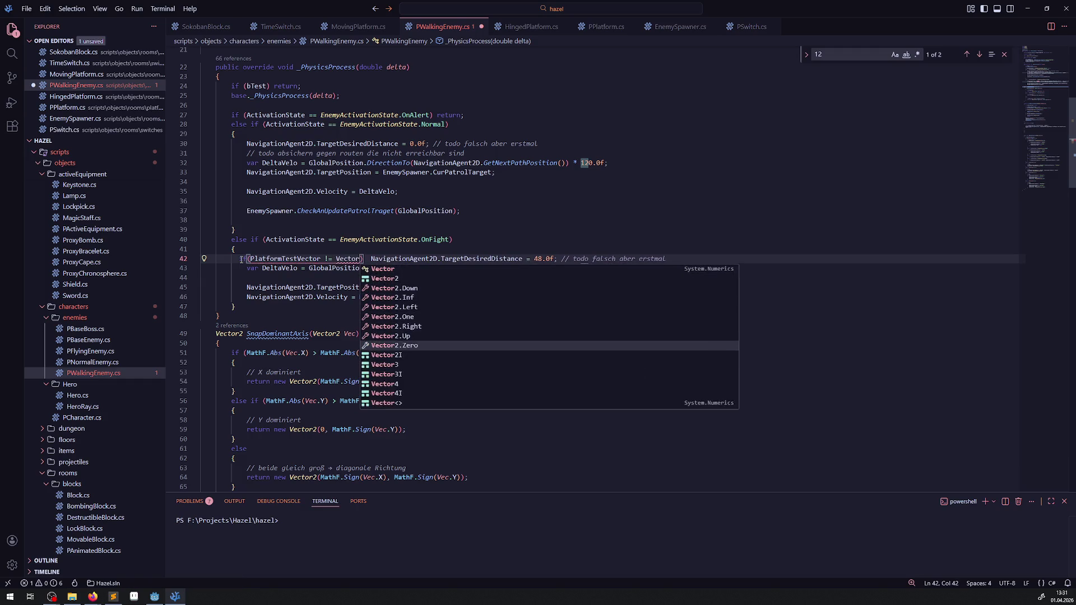
key(Return)
- Duplicate the line as an else branch with target distance 4, and save
key(shift+alt+Down)
drag(238, 271, 400, 269)
text(else NavigationAgent2D.TargetDesiredDistance = 48.0f; // todo falsch aber erstmal)
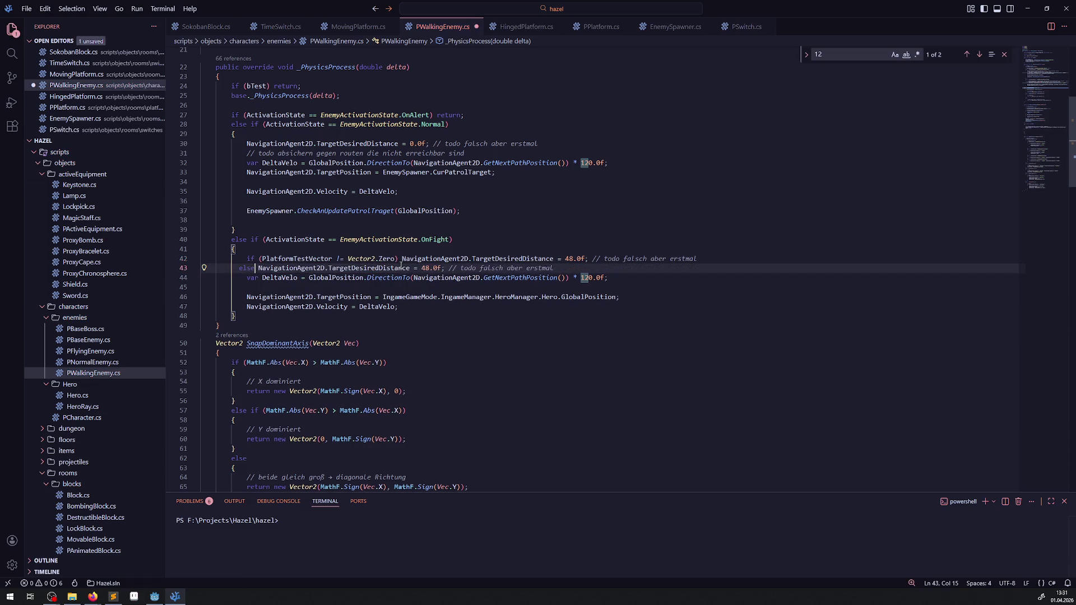
key(ctrl+s)
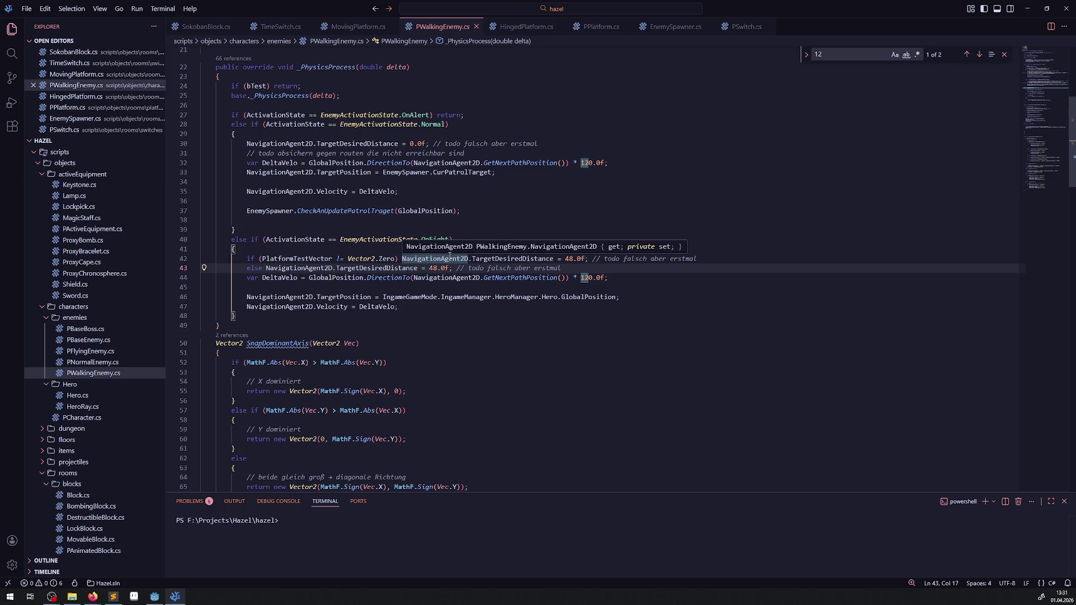
double_click(432, 268)
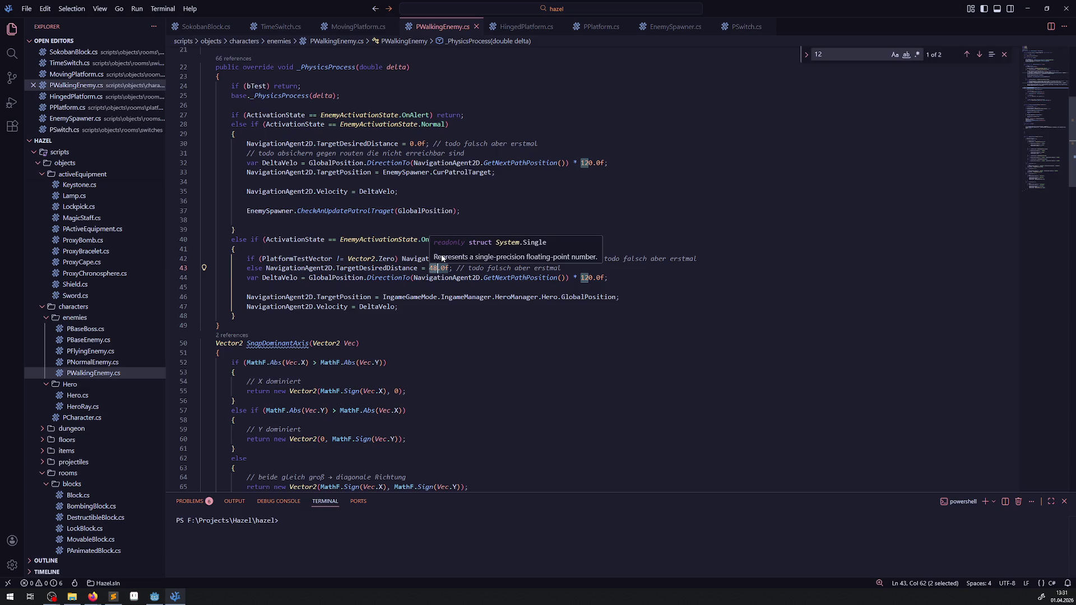
text(4)
key(ctrl+s)
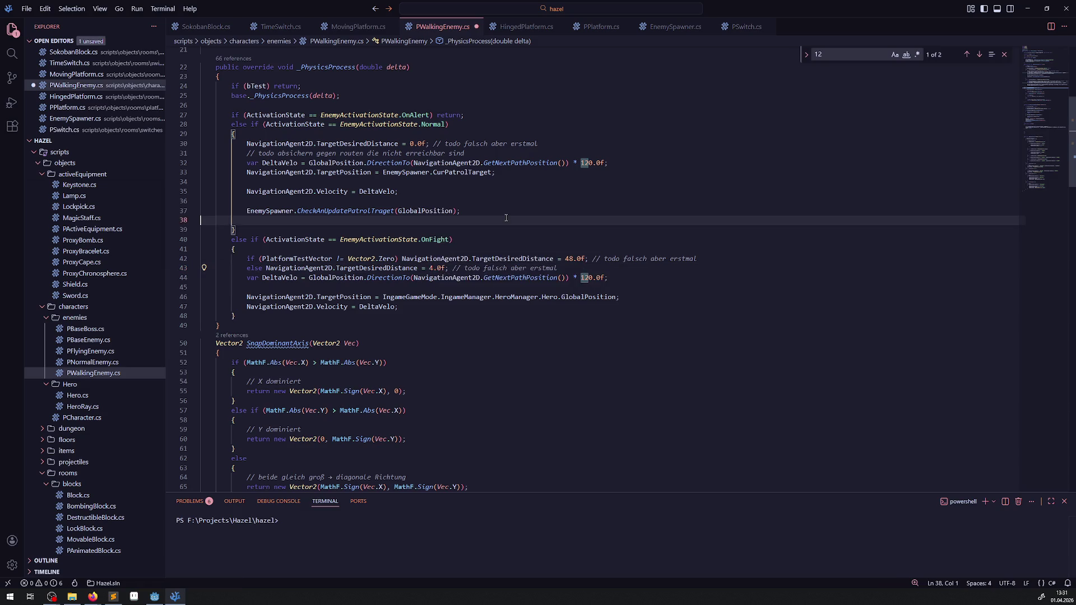
- Move PlatformTestVector from the Velocity line onto the hero's GlobalPosition target, and save
click(528, 249)
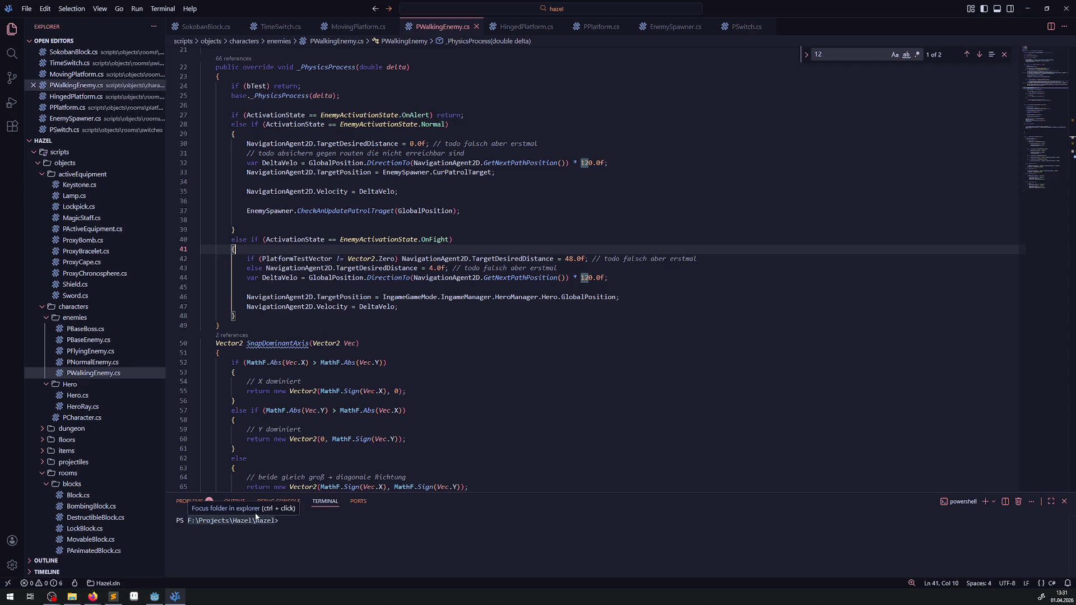
mouse_move(362, 293)
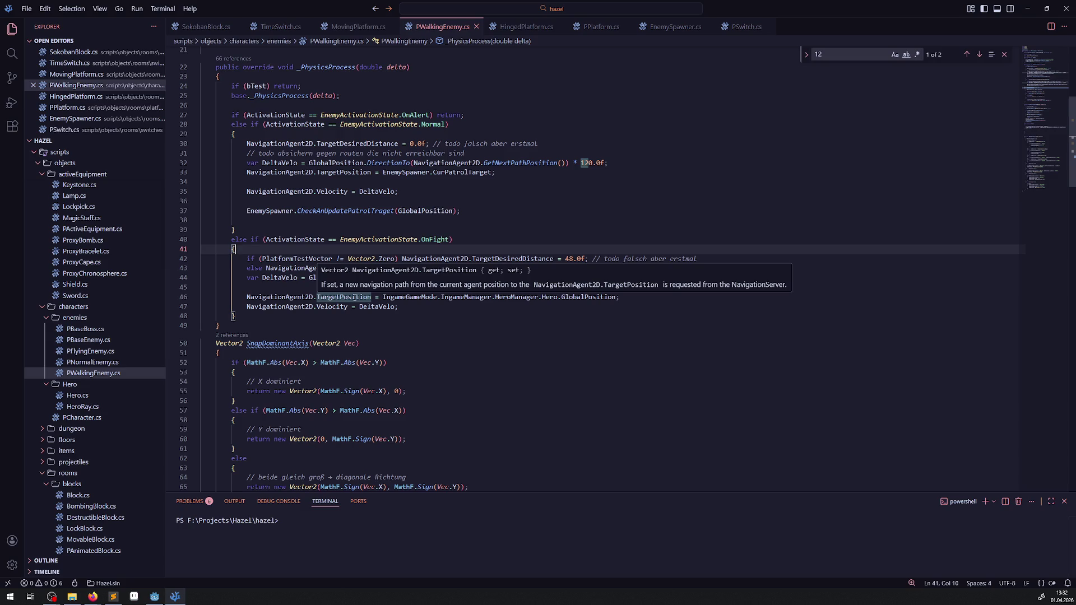
scroll(436, 263, down, 4)
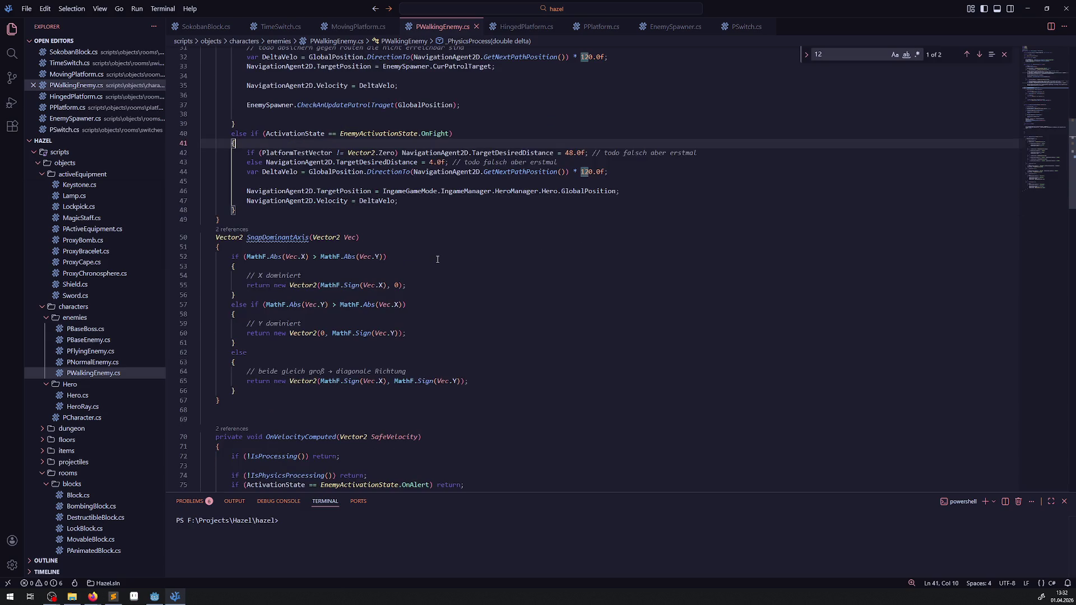
scroll(437, 261, down, 8)
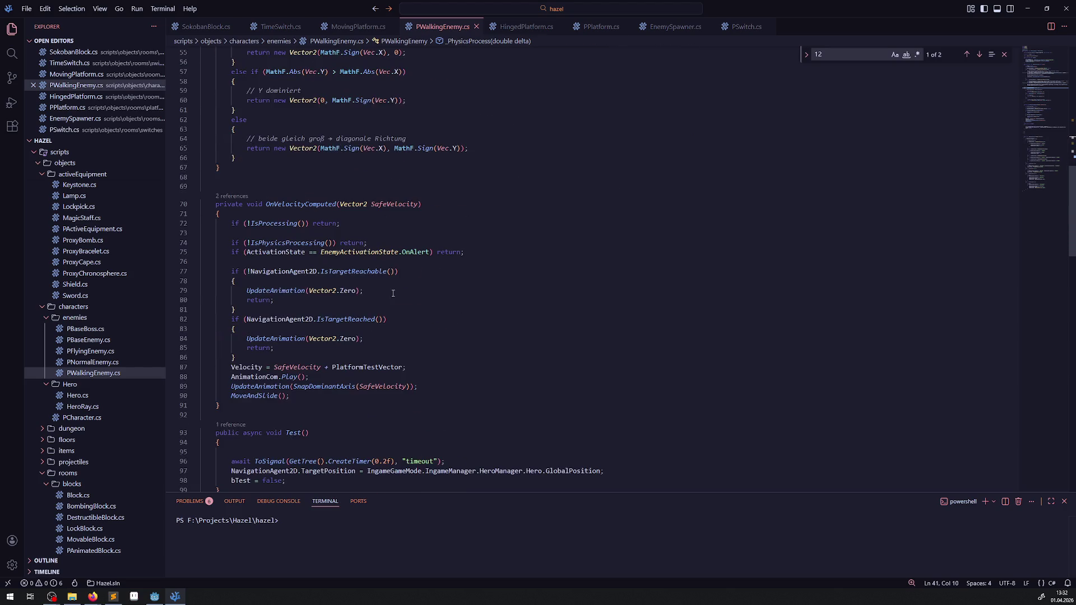
click(367, 369)
drag(324, 368, 403, 367)
key(BackSpace)
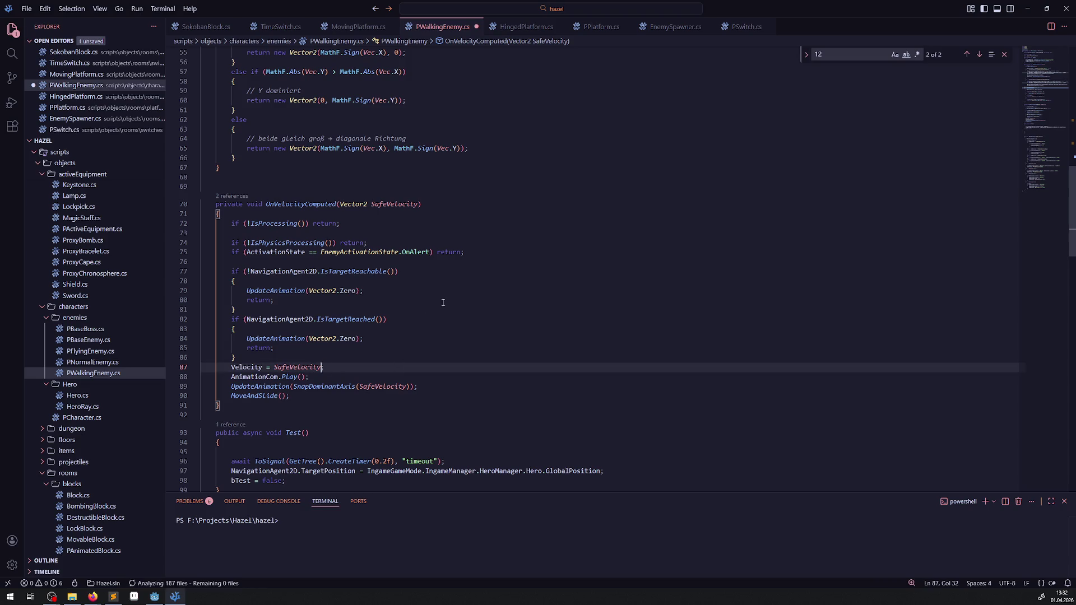
key(F3)
click(619, 257)
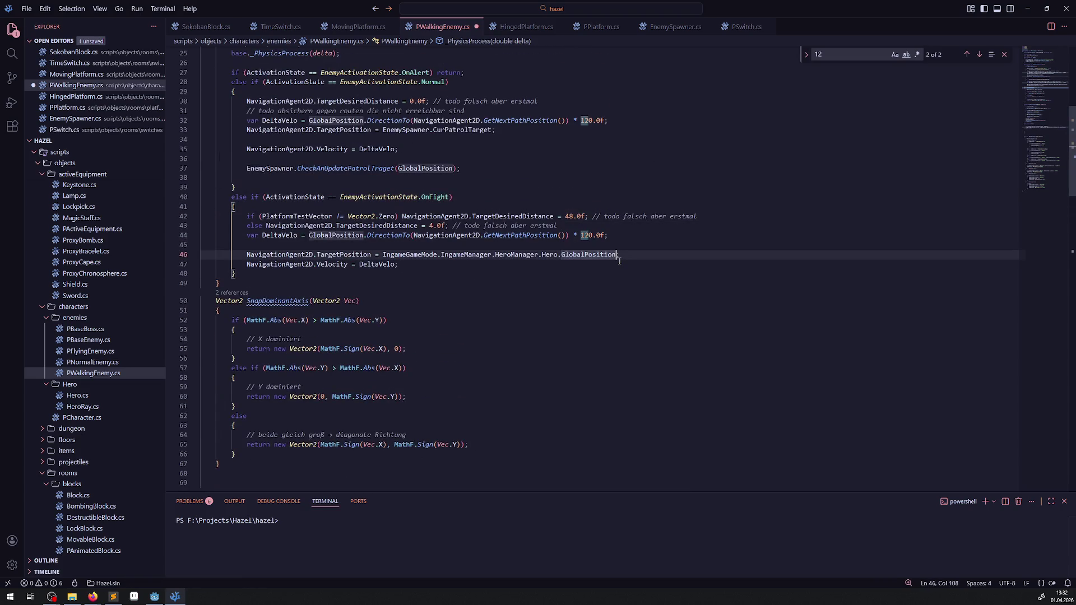
text(+PlatformTestVector)
key(ctrl+s)
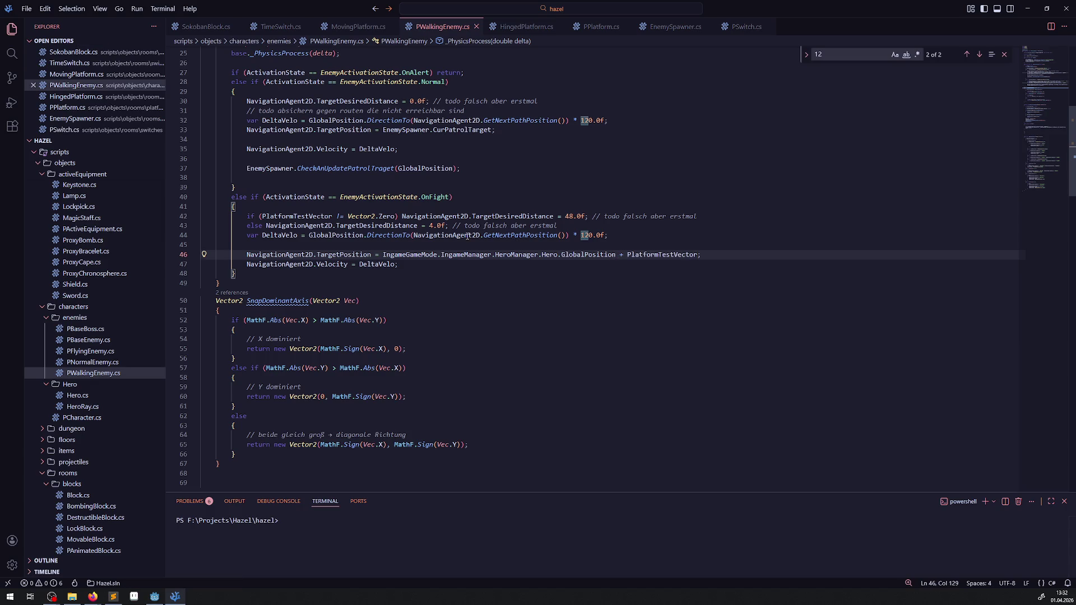
- Comment out the conditional distance lines 43–44 and make distance 48 unconditional, then save
click(408, 217)
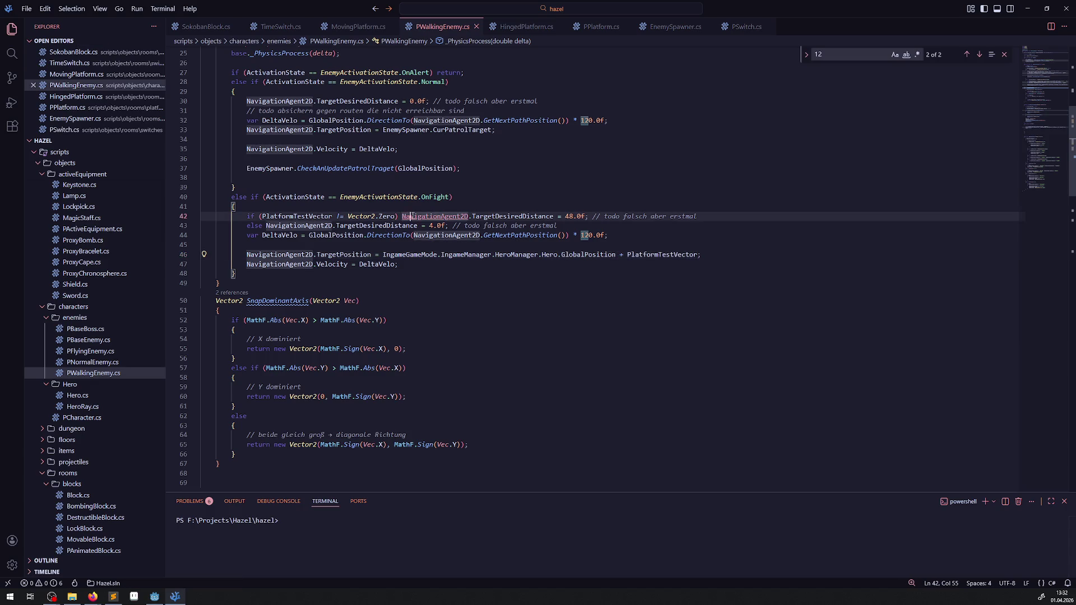
key(shift+alt+Down)
click(244, 225)
text(//)
click(244, 235)
text(//)
mouse_move(247, 217)
mouse_down()
mouse_move(507, 218)
mouse_move(402, 217)
mouse_up()
key(BackSpace)
key(ctrl+s)
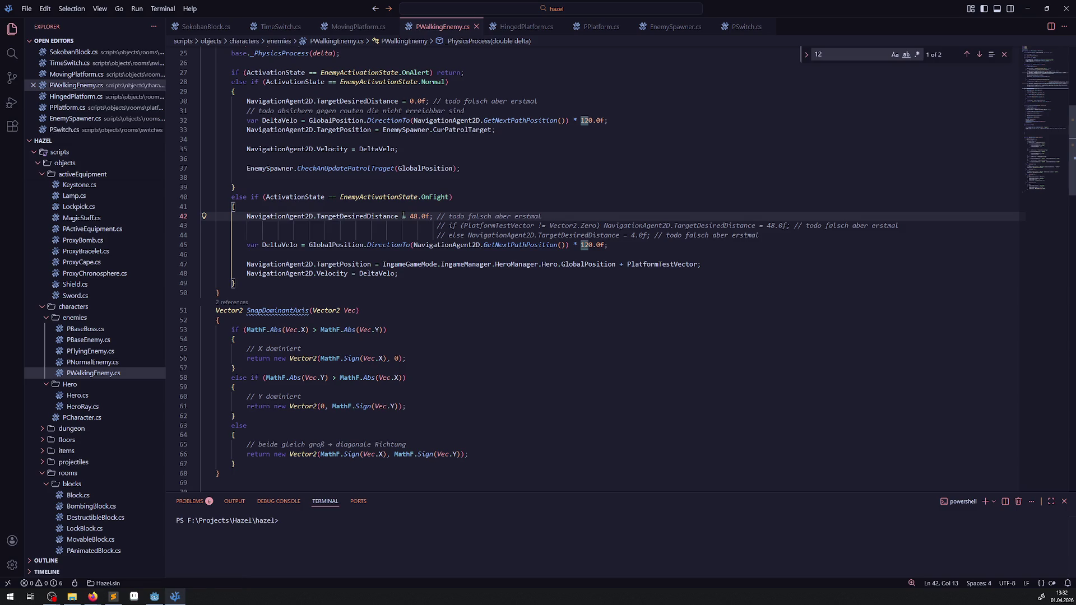
- Check where PlatformTestVector and GlobalPosition are used, then return to Godot
double_click(667, 265)
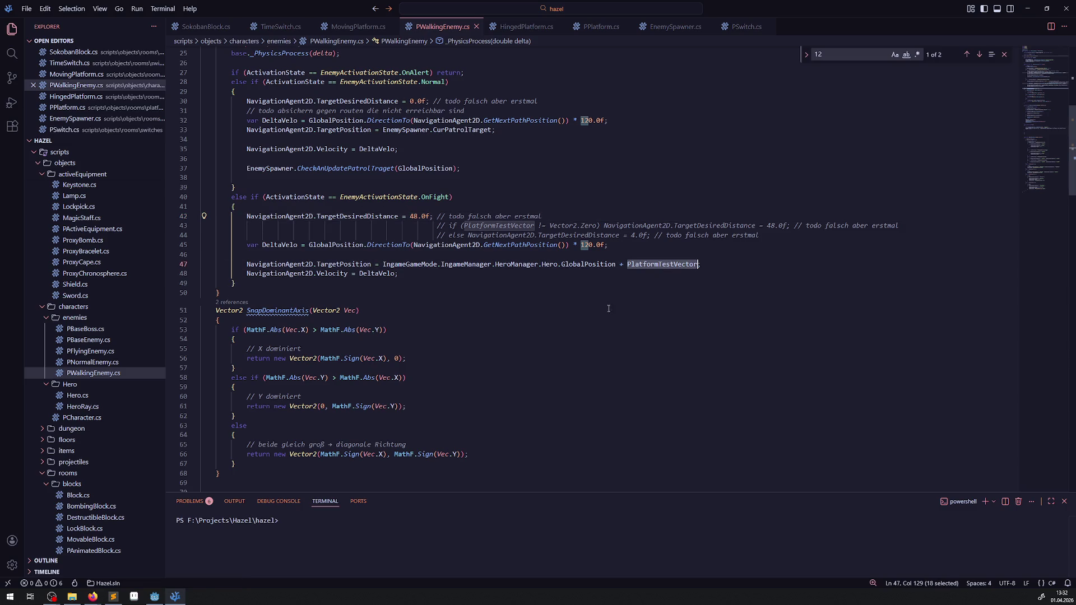
double_click(583, 264)
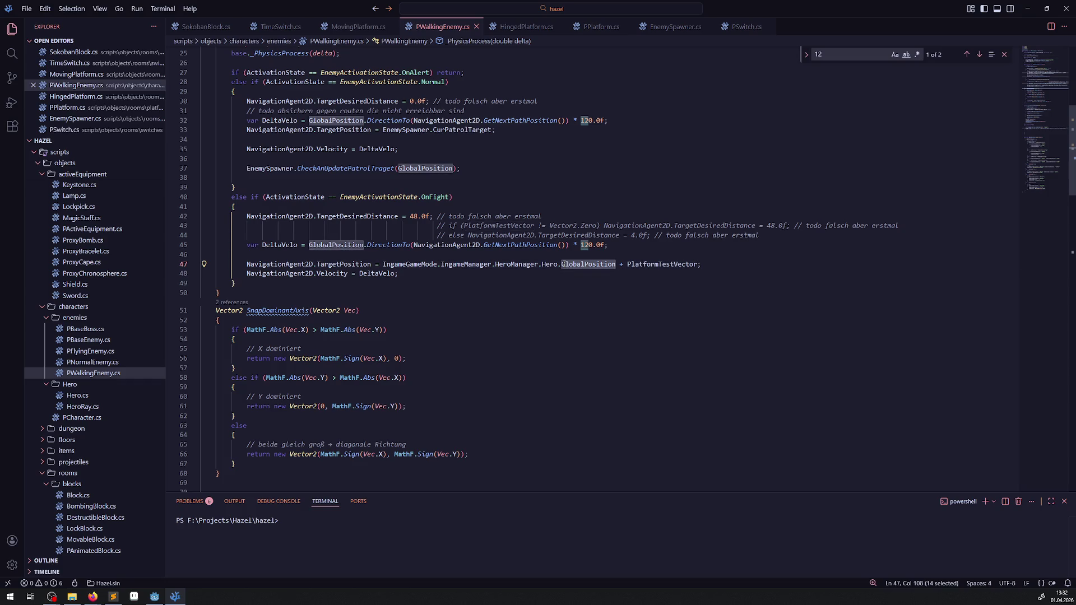
click(154, 596)
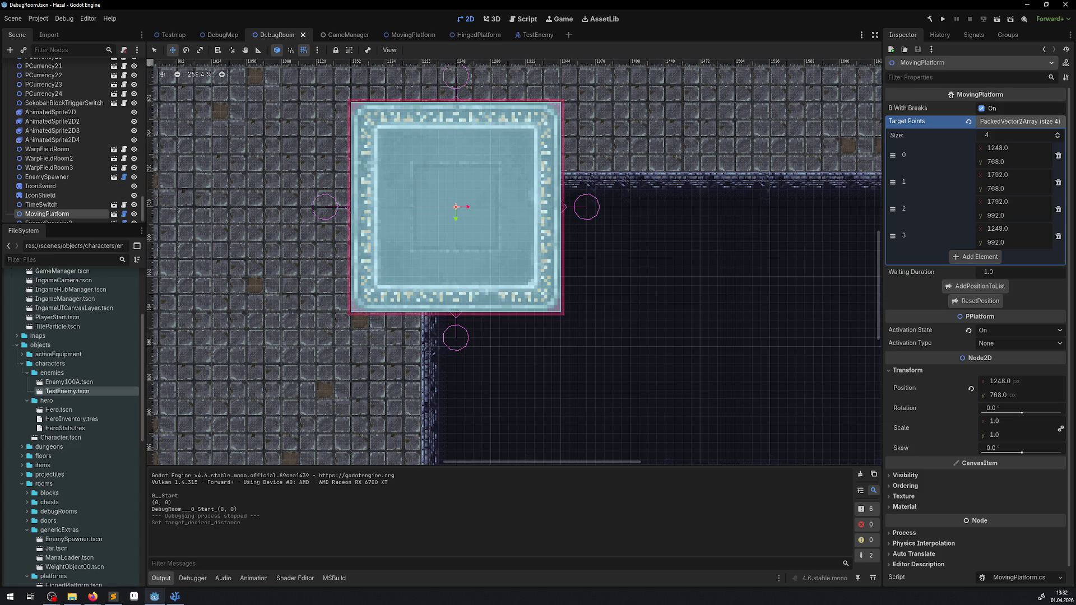
- Run the game and walk the hero through the warp onto the moving platform
key(alt+Tab)
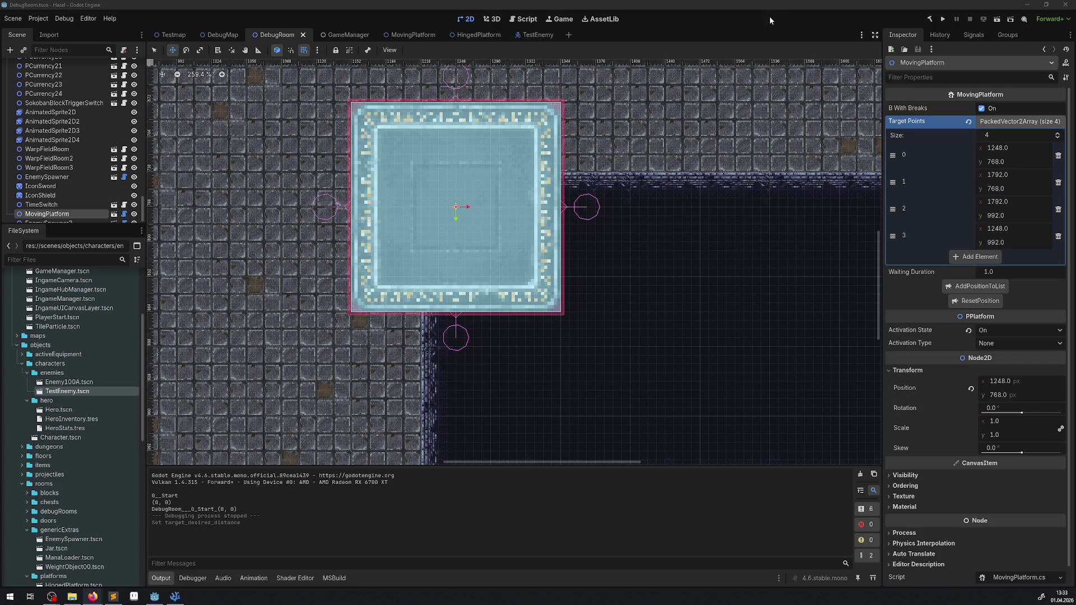
click(944, 19)
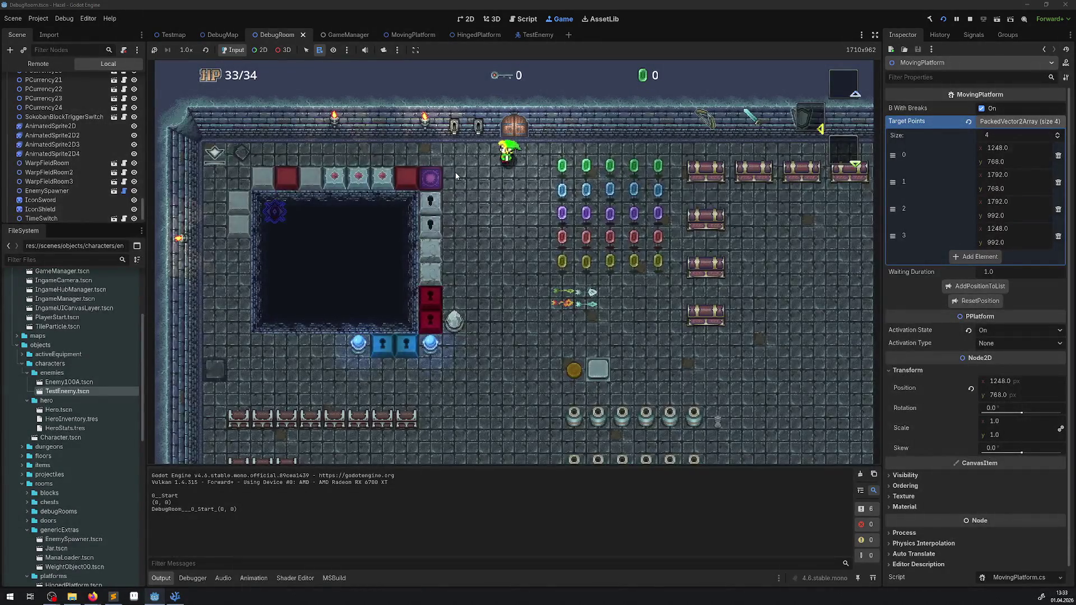
key(Left)
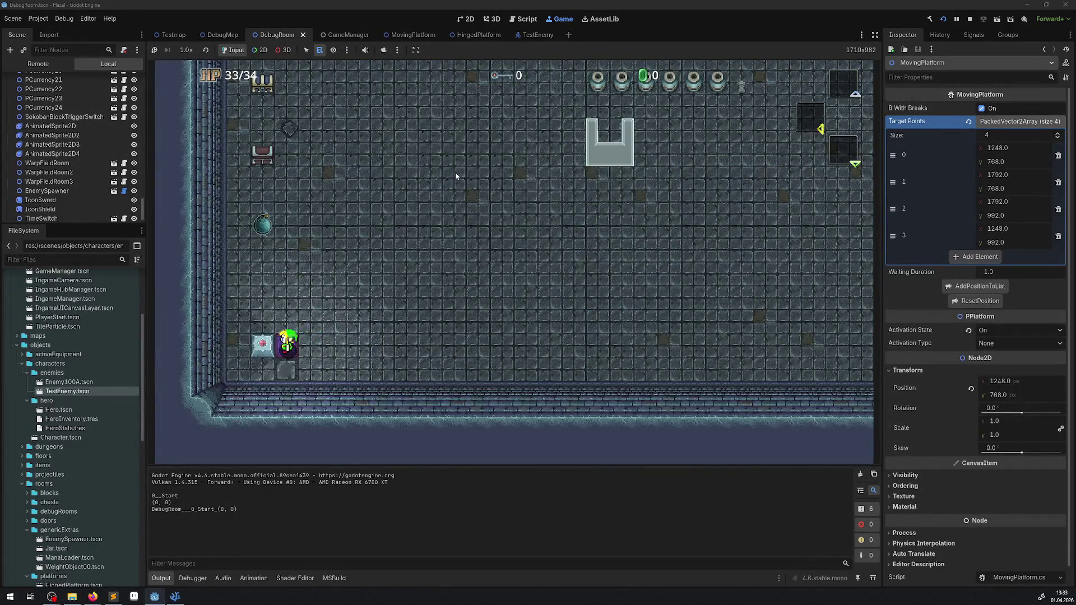
key(Up)
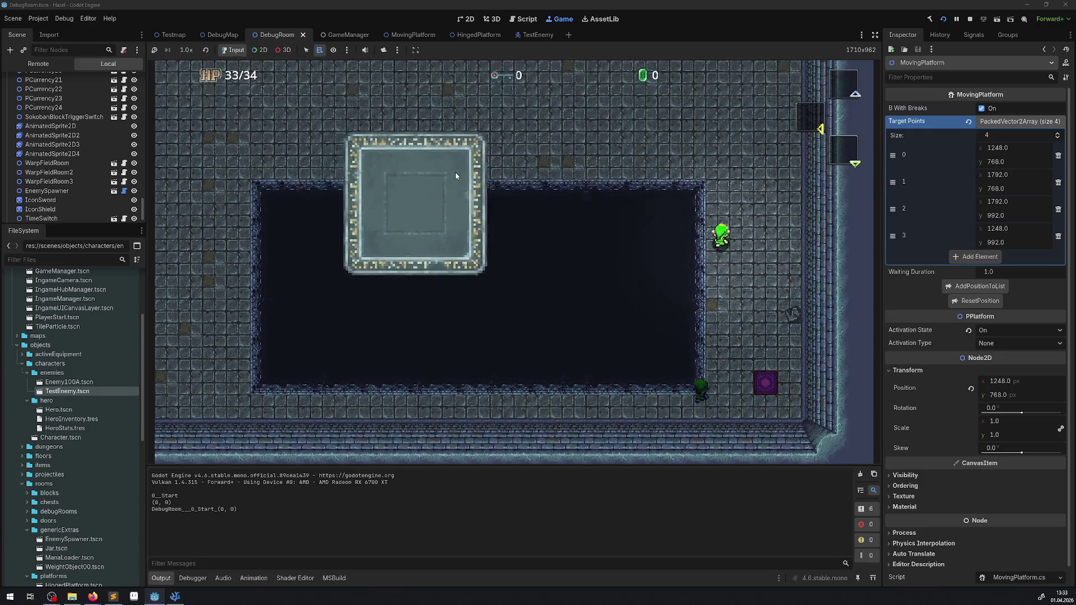
key(Left)
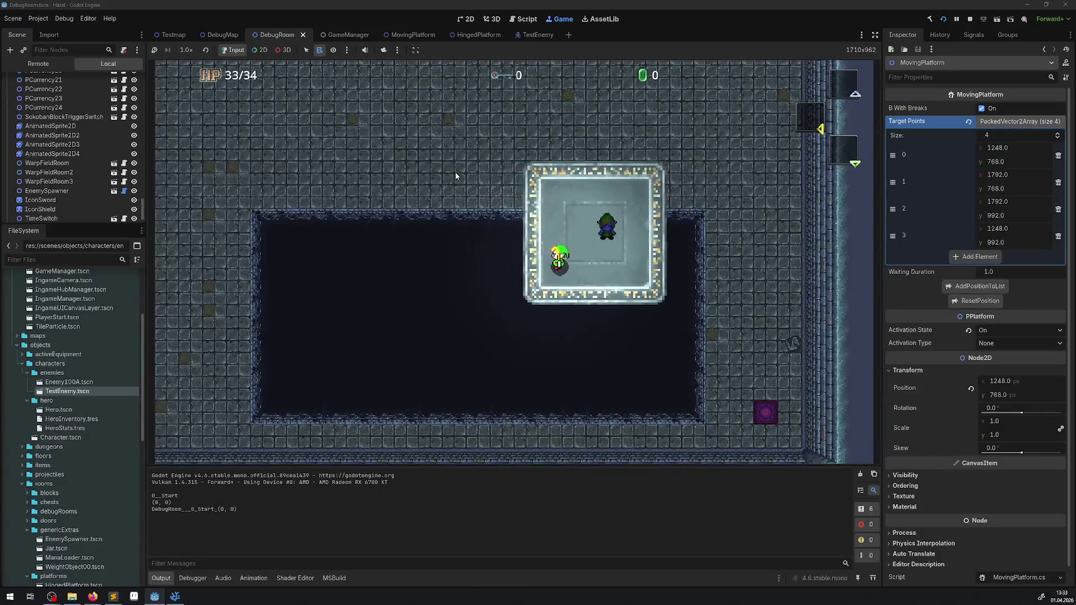
- Walk the hero around the moving platform, stop the game, and go to the code
key(Right)
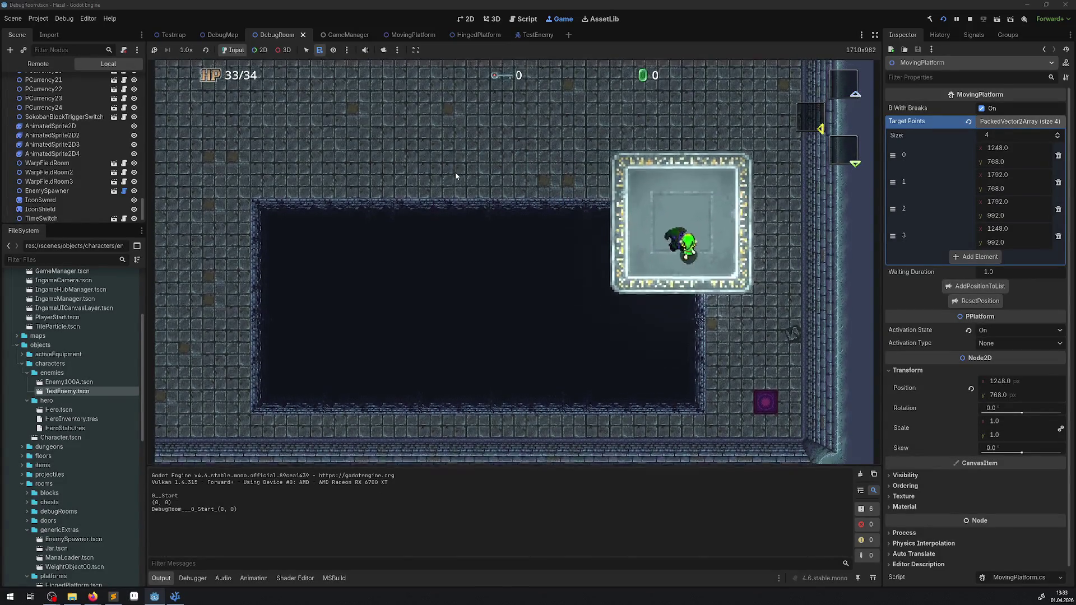
key(Left)
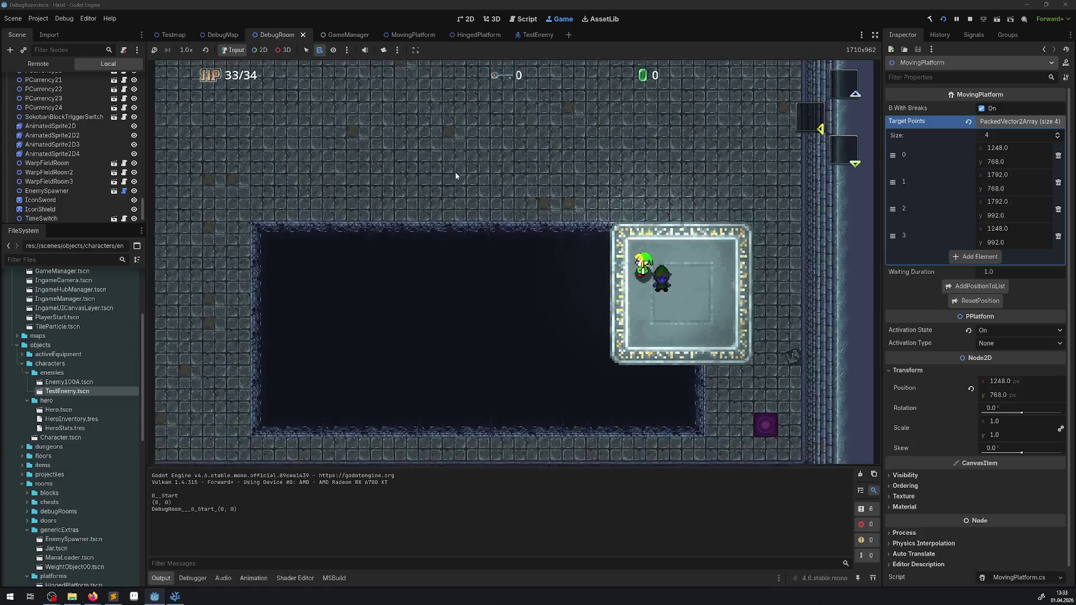
key(Right)
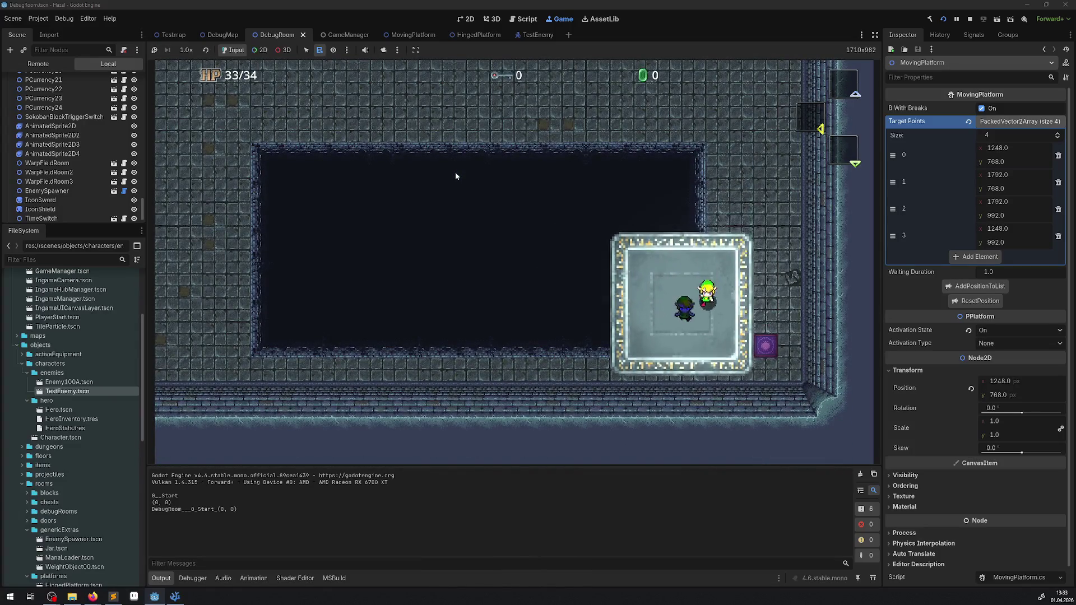
key(Up)
key(Left)
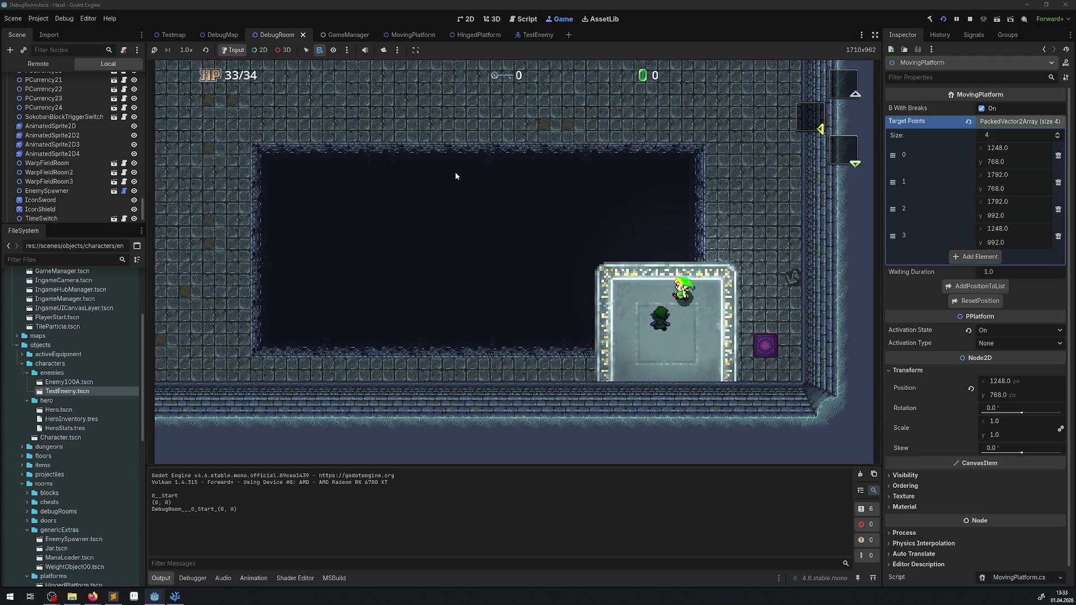
key(Down)
key(Right)
key(Up)
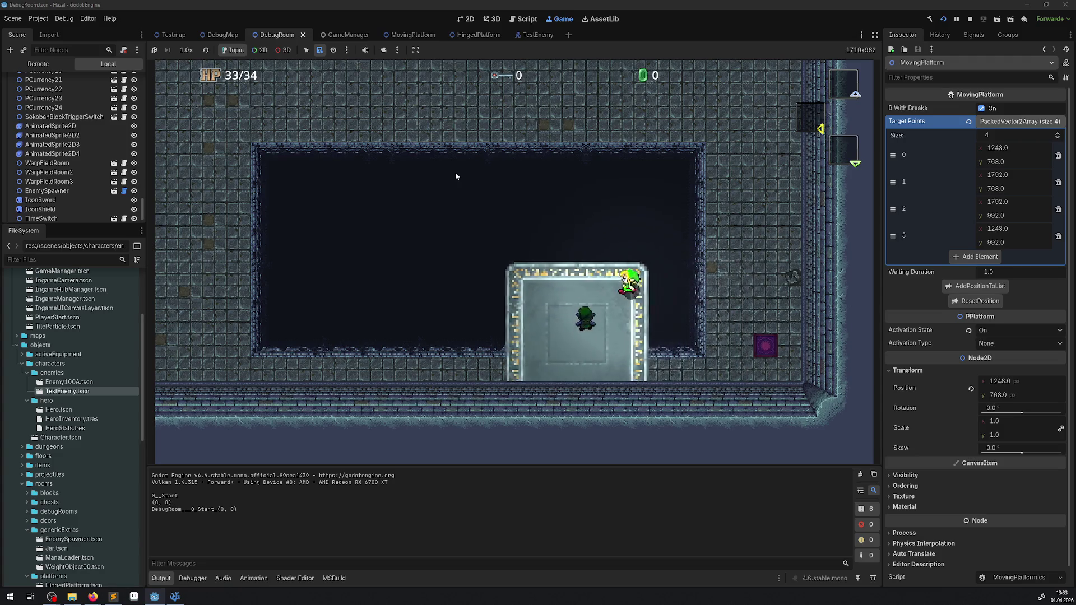
key(Left)
key(Up)
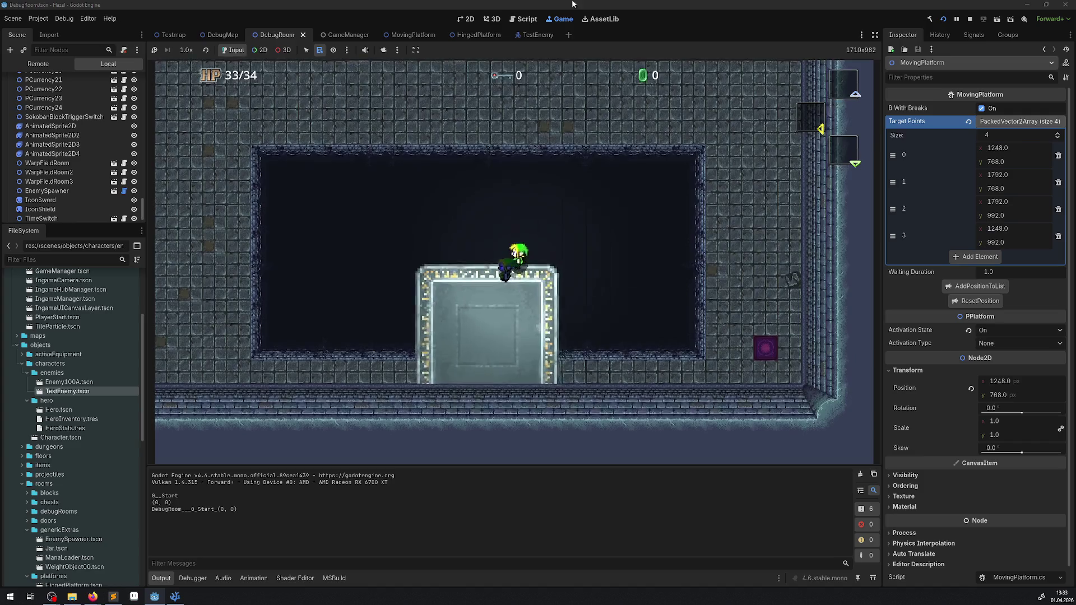
click(967, 21)
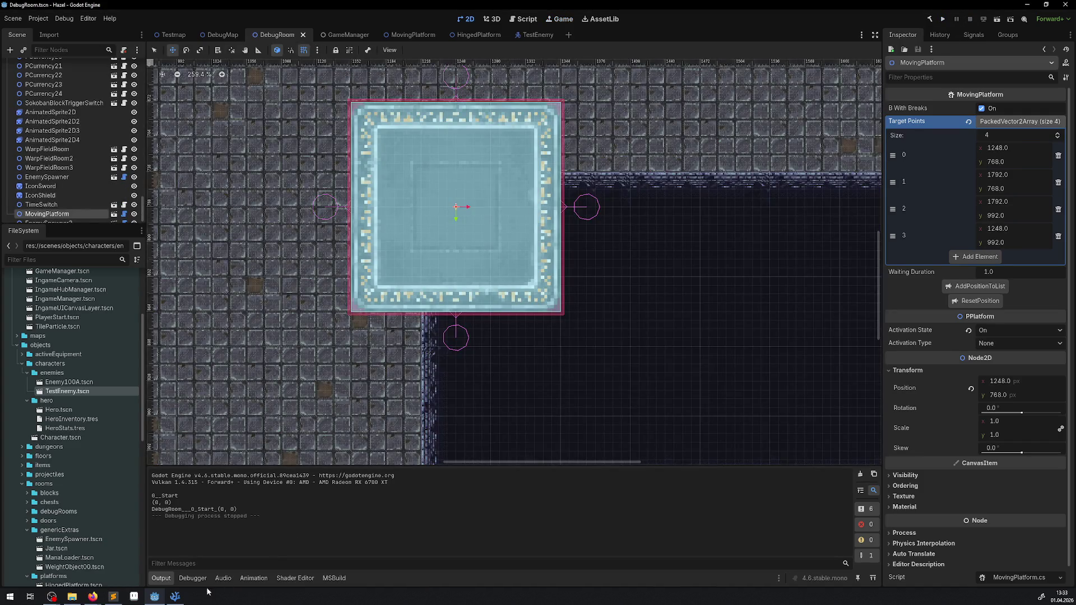
click(175, 596)
- Remove the ' + PlatformTestVector' offset from the hero target position
key(Right)
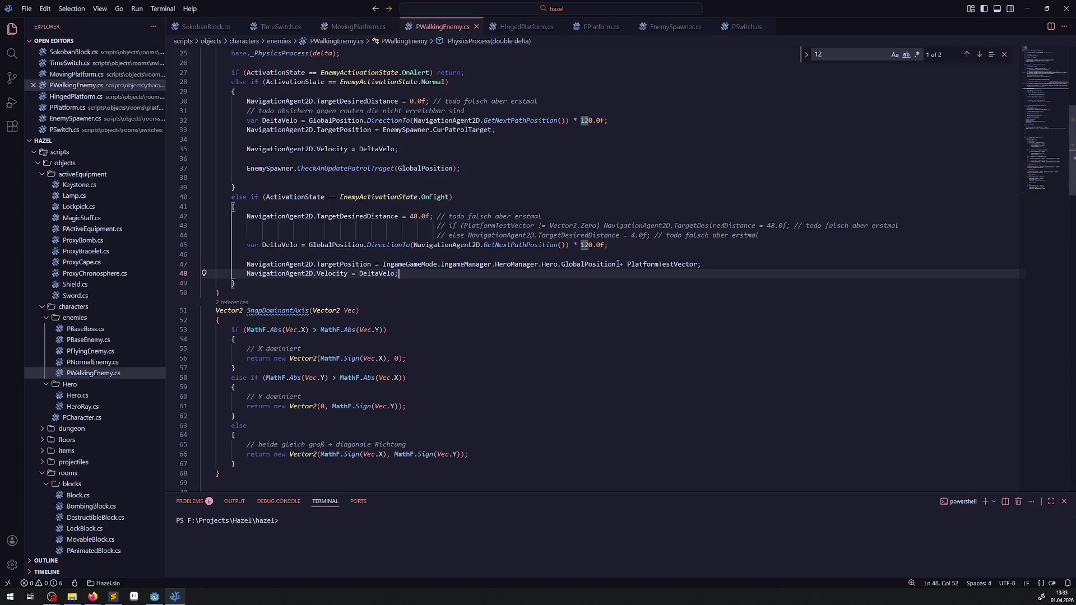
key(shift+End)
key(shift+Left)
key(Delete)
key(ctrl+space)
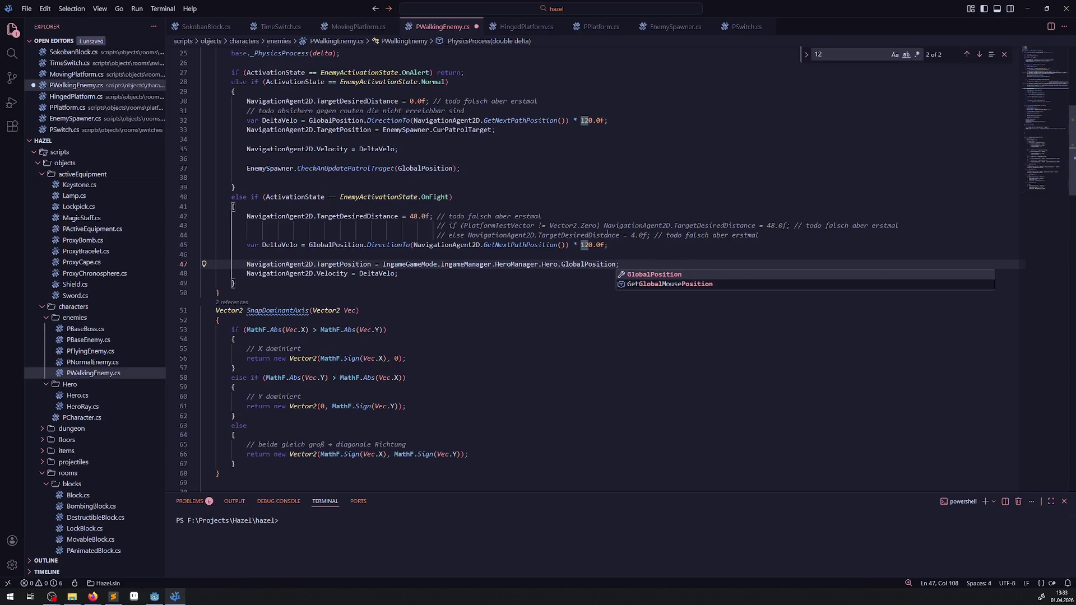
- Uncomment distance lines 43–44, delete the unconditional 48.0f line, and save
drag(776, 234, 410, 225)
key(ctrl+slash)
click(190, 217)
key(Delete)
key(ctrl+s)
- Check where DeltaVelo is used, then rebuild and run the game in Godot
click(544, 273)
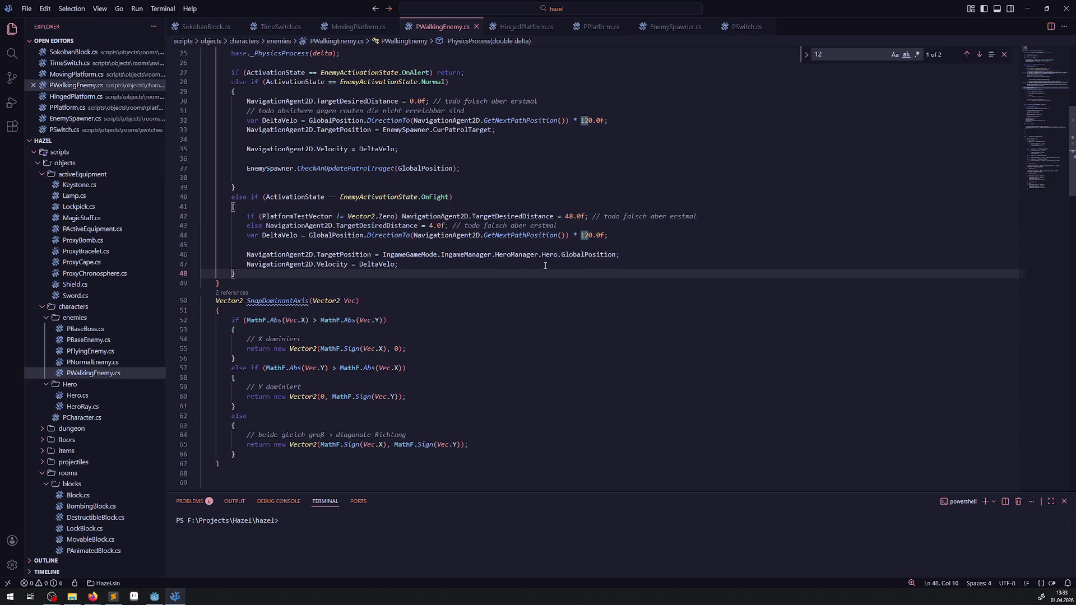
double_click(291, 236)
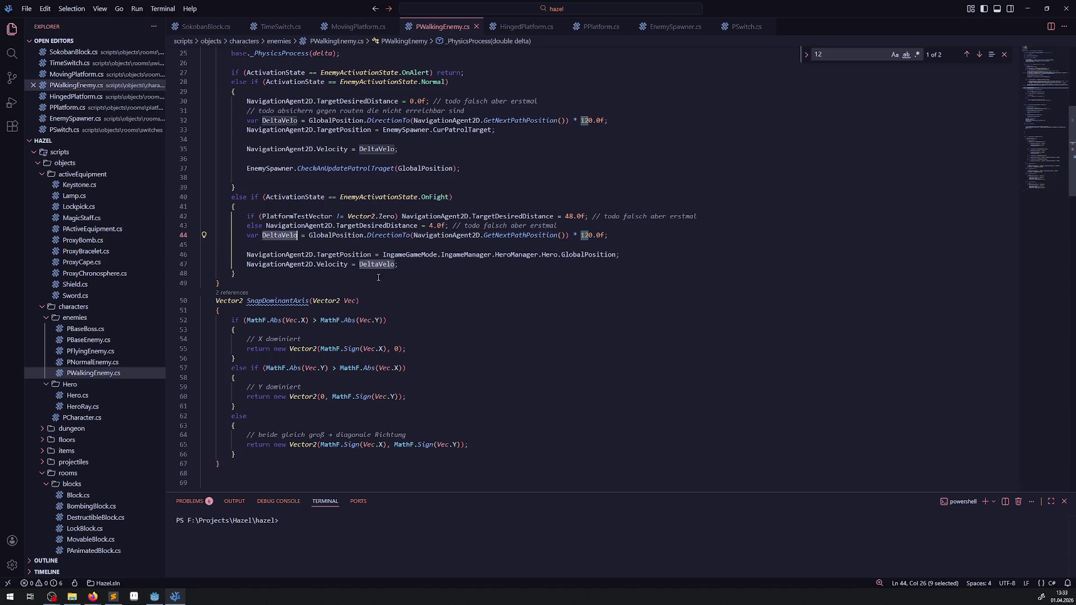
click(155, 597)
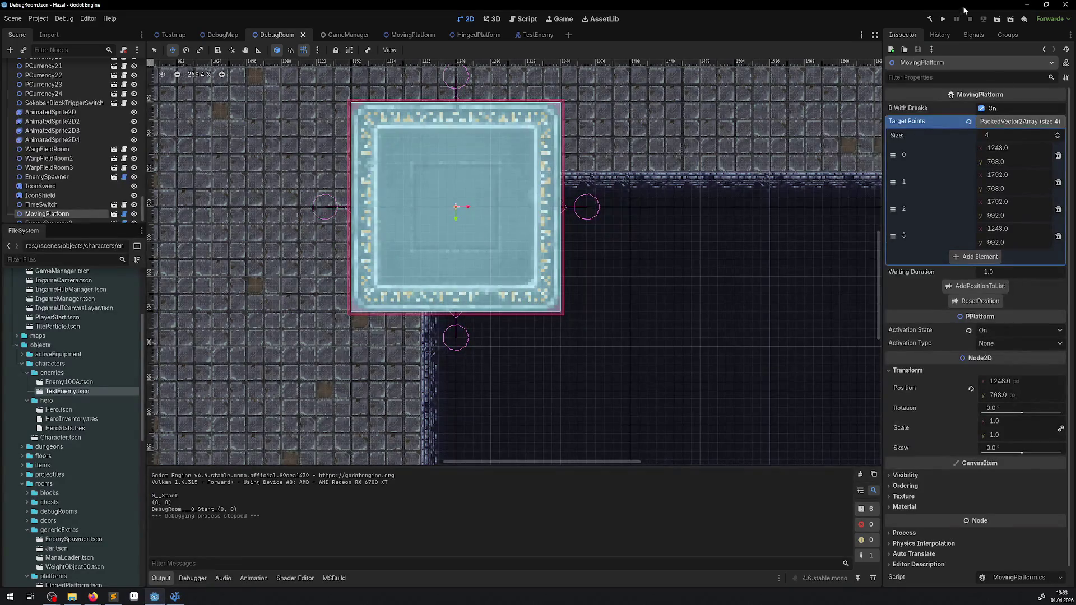
click(944, 19)
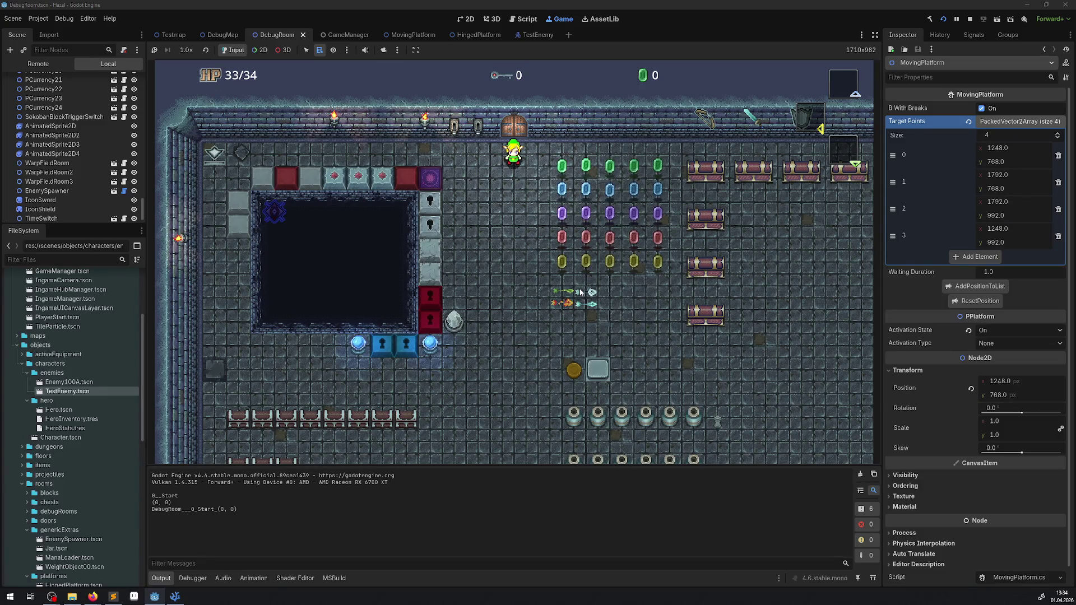
- Walk the hero through the warp and across the moving platform, then return to the code
key(Left)
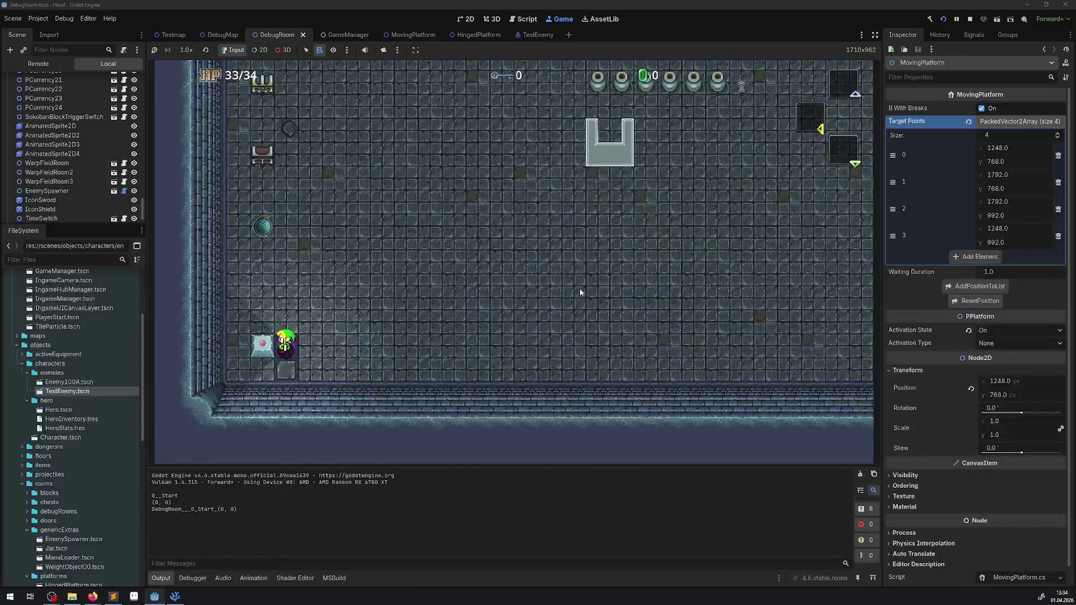
key(Right)
key(Left)
key(Up)
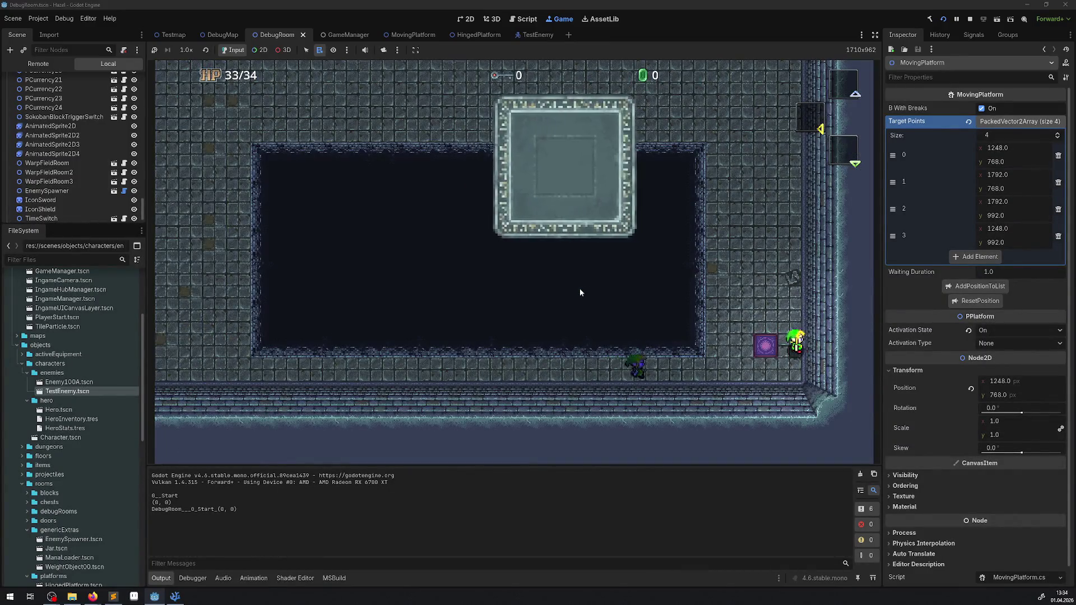
key(Left)
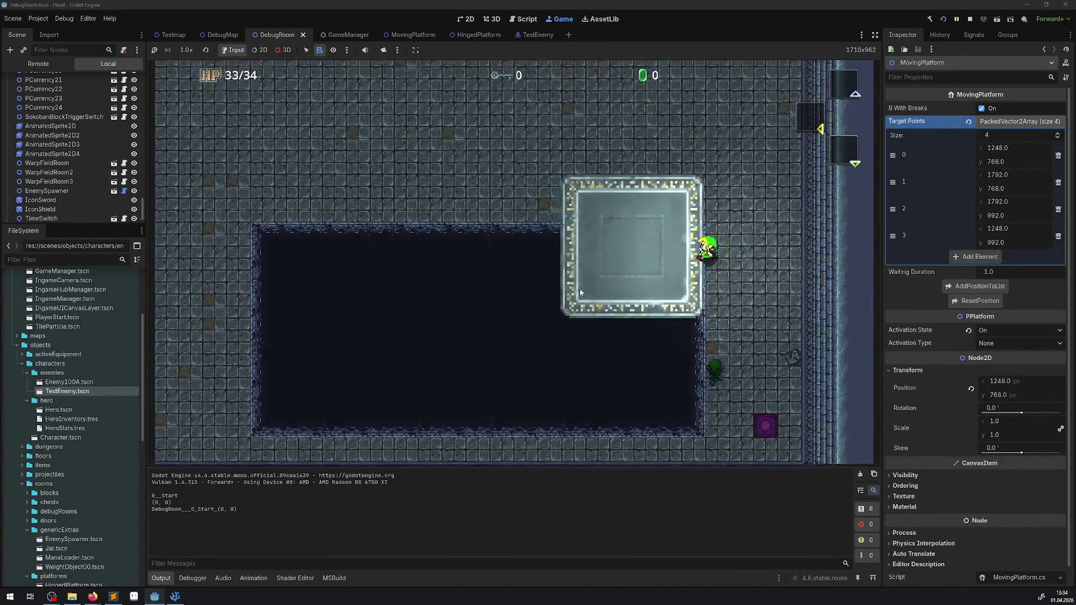
key(Left)
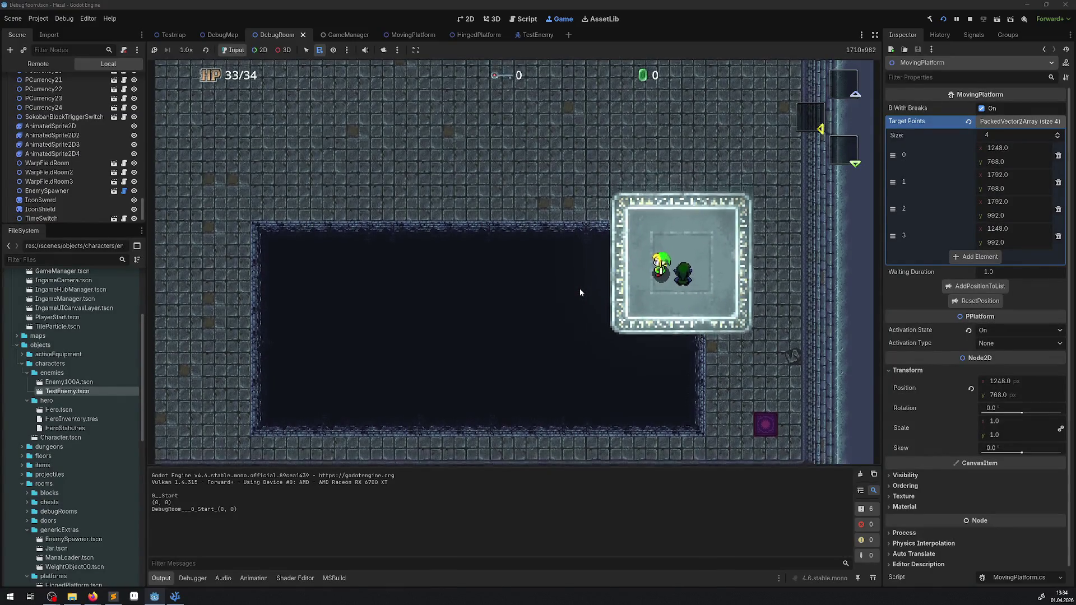
key(Up)
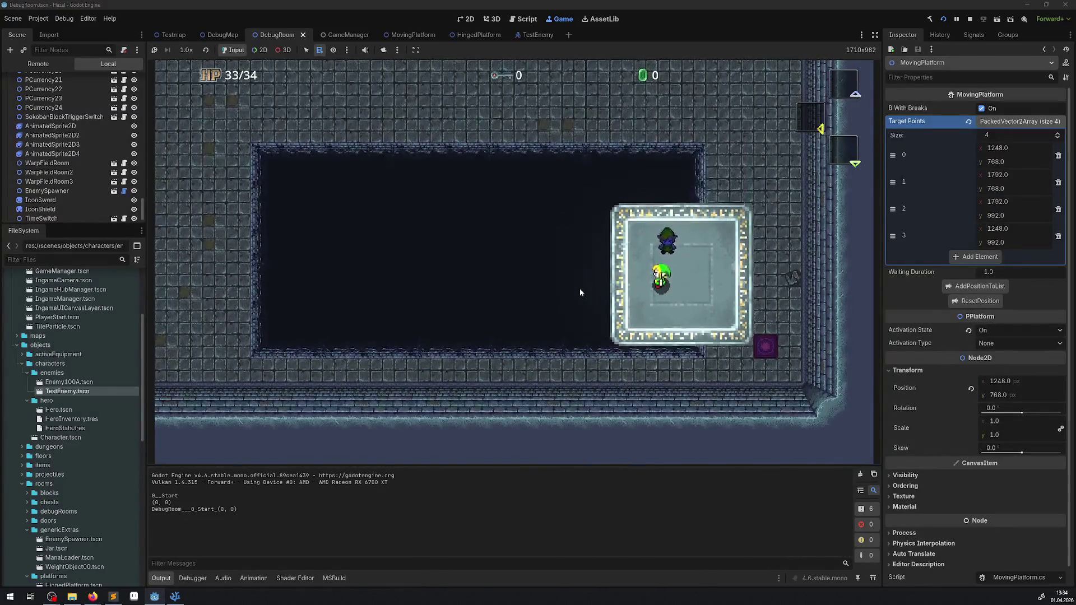
key(Left)
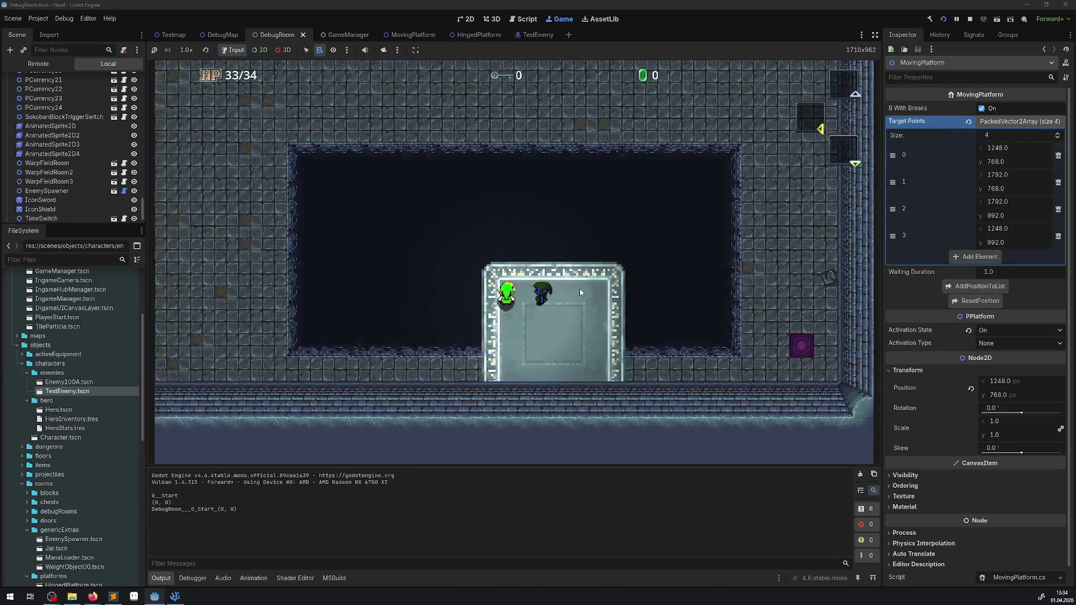
key(Right)
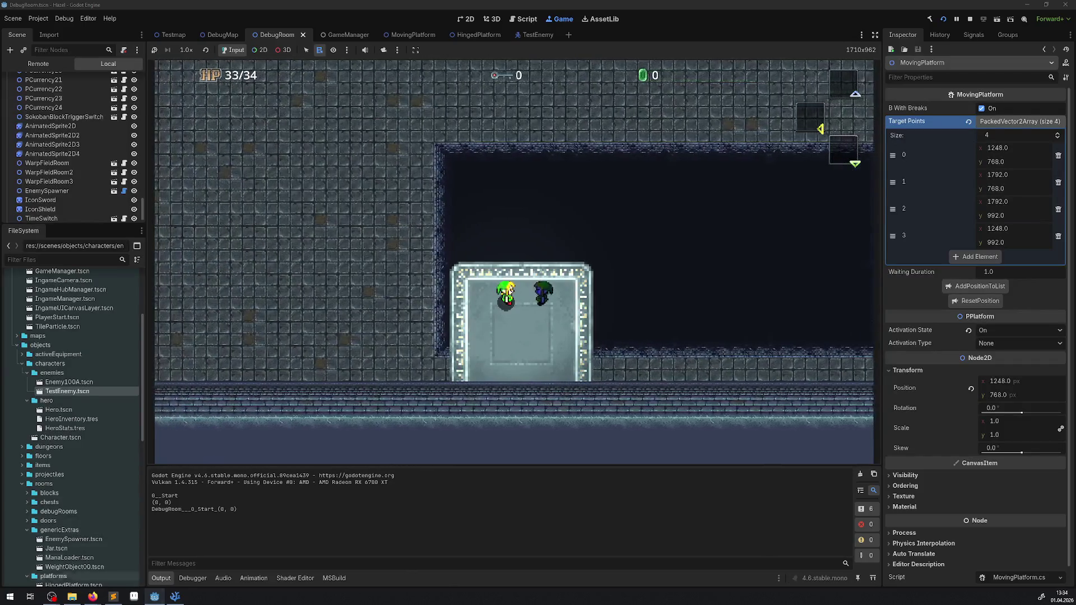
click(182, 599)
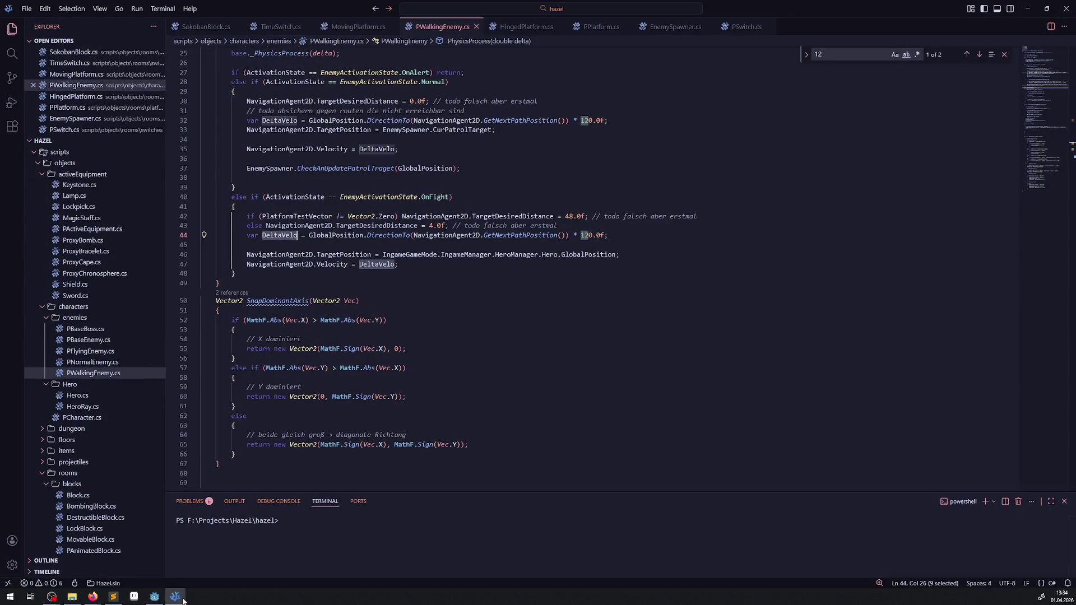
- Change the line 42 check to PlatformTestVector == Vector2.Zero and save
click(339, 217)
key(BackSpace)
text(=)
key(ctrl+s)
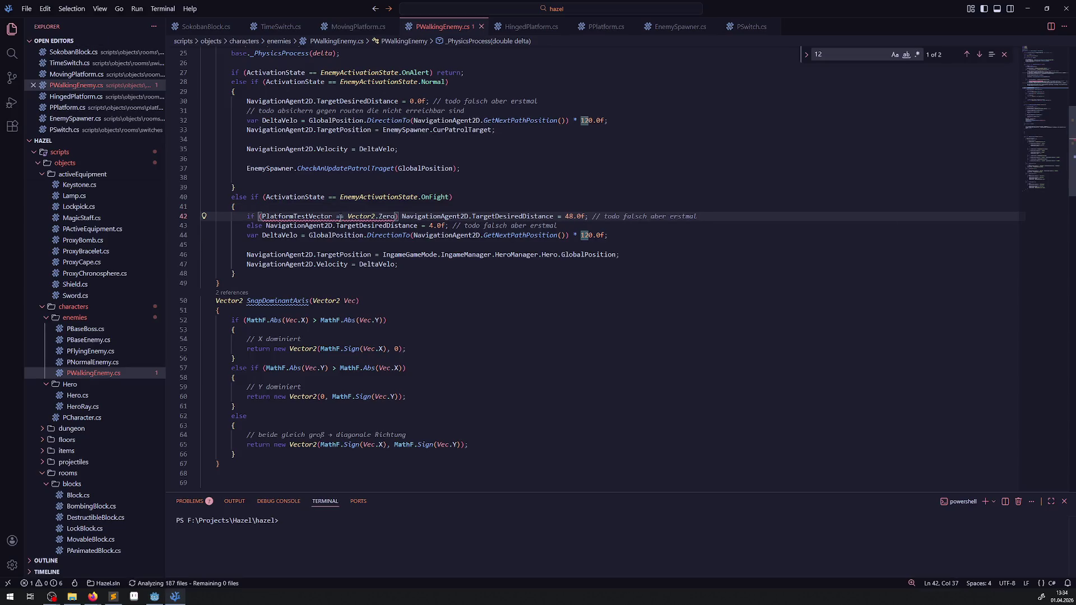
click(700, 301)
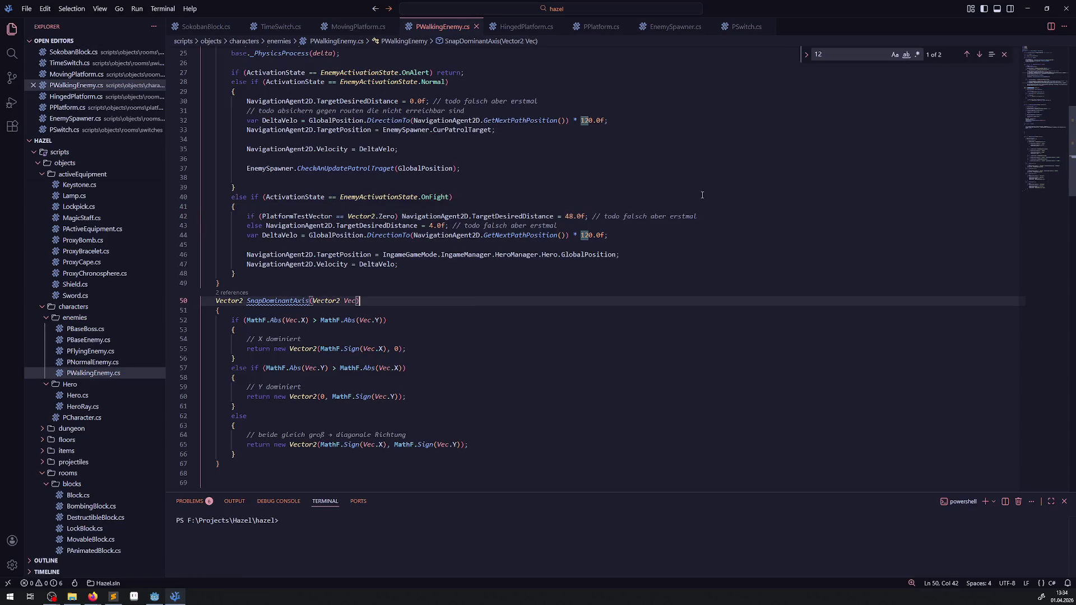
- In Godot, stop the old game and rebuild and run it again
click(155, 596)
click(970, 19)
click(943, 19)
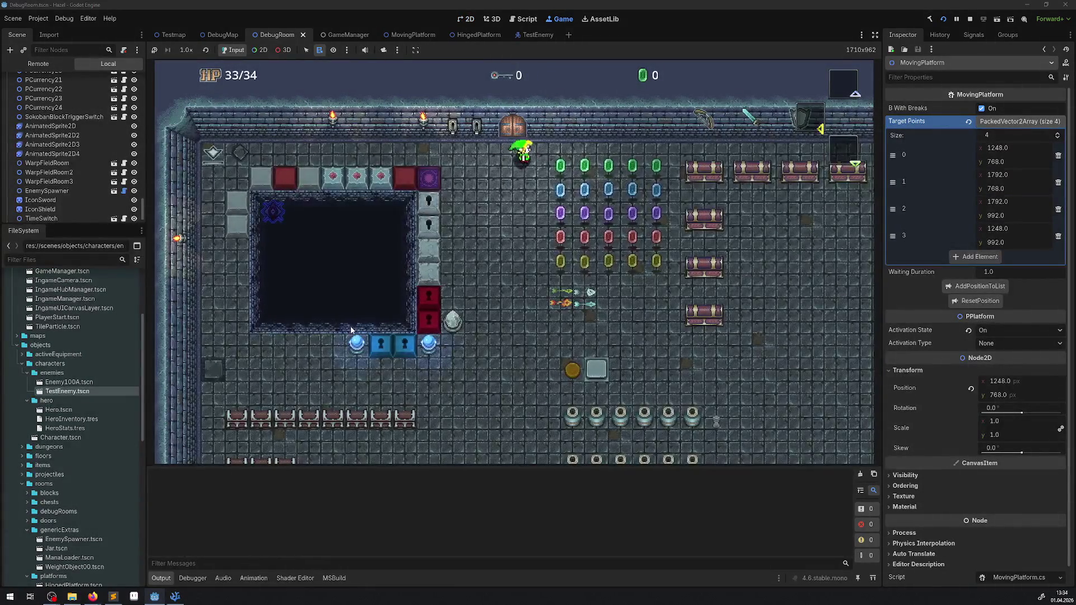
- Walk the hero through the purple warp tile and onto the moving platform
key(Left)
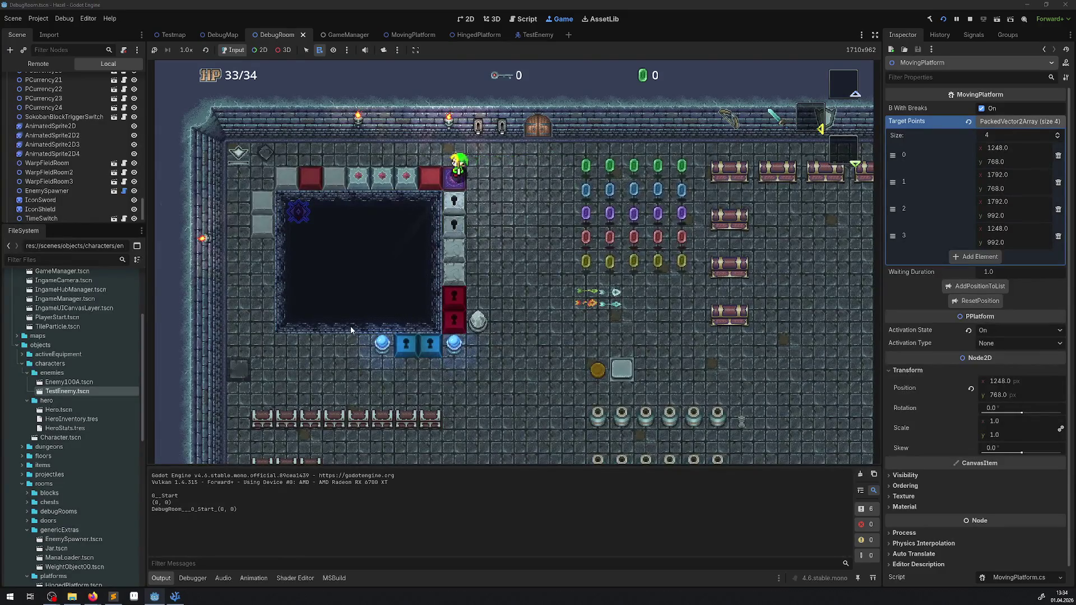
key(Right)
key(Up)
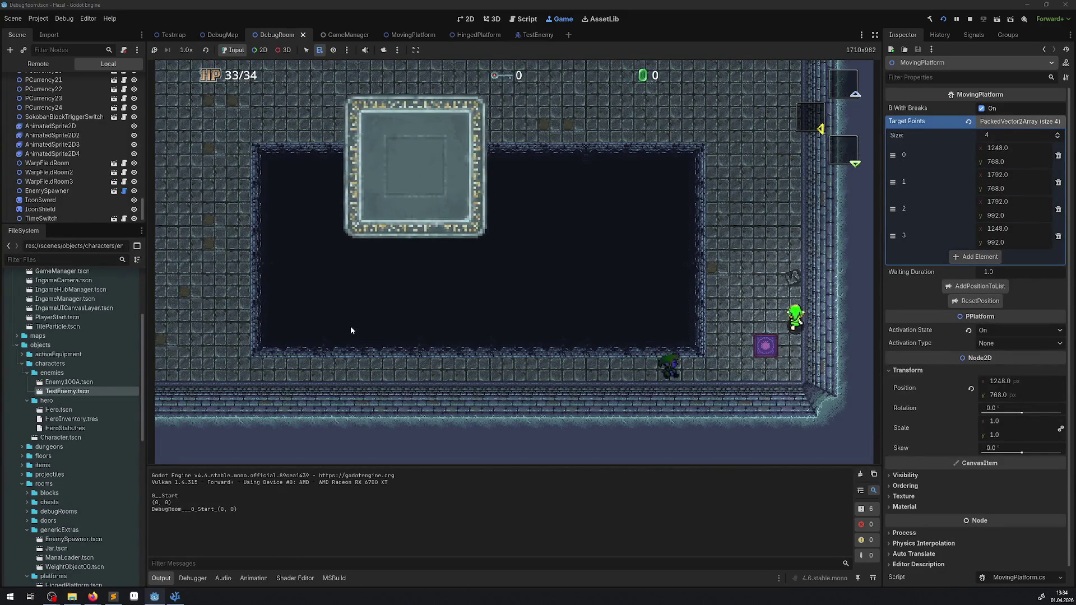
key(Up)
key(Left)
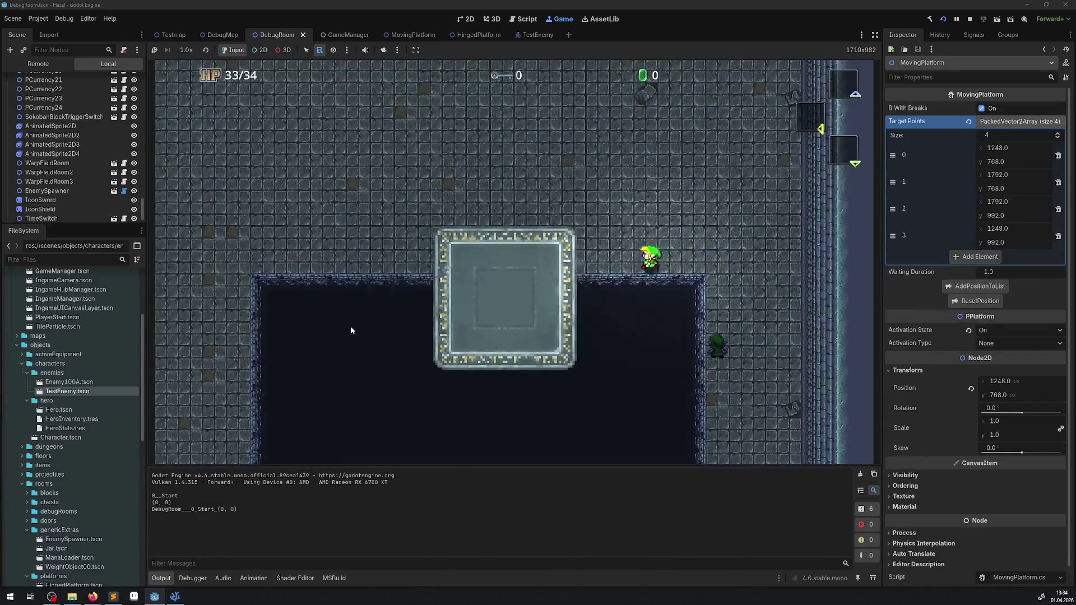
key(Left)
key(Down)
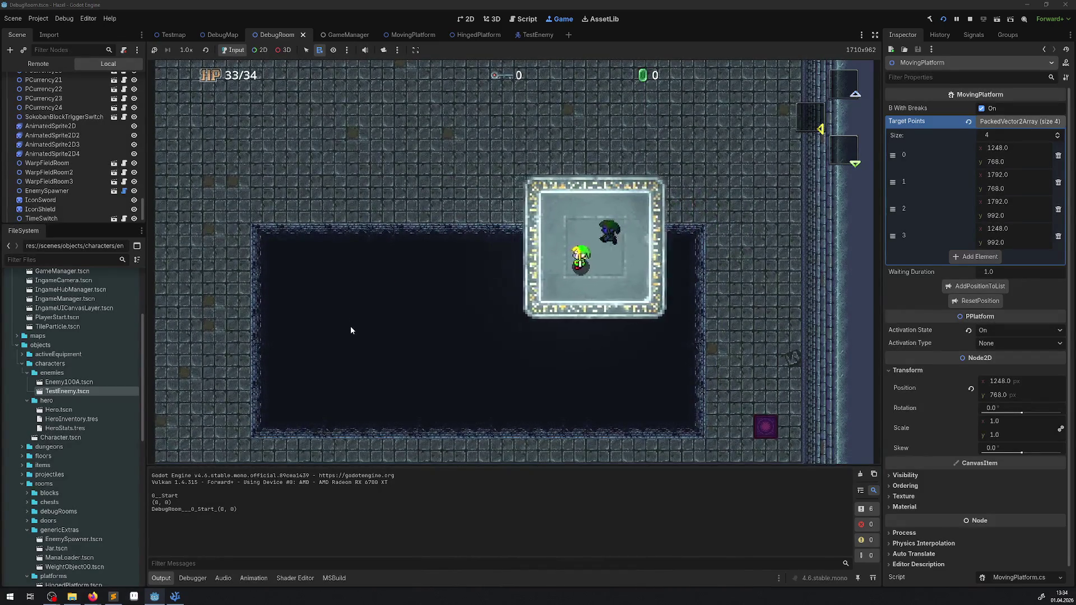
- Move the hero around to the platform's left edge, then stop the game
key(Up)
key(Right)
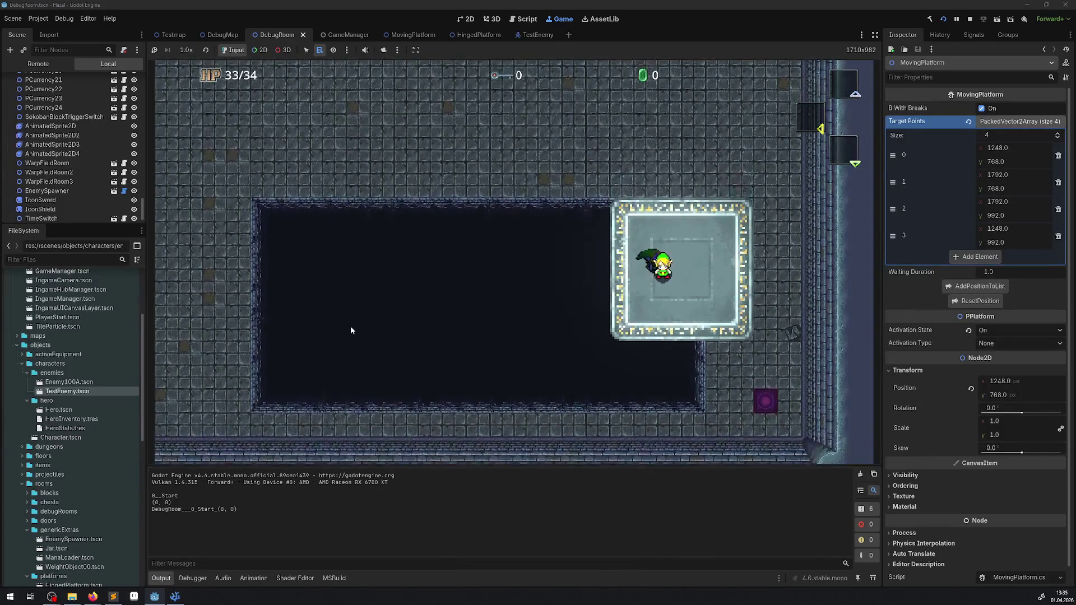
key(Left)
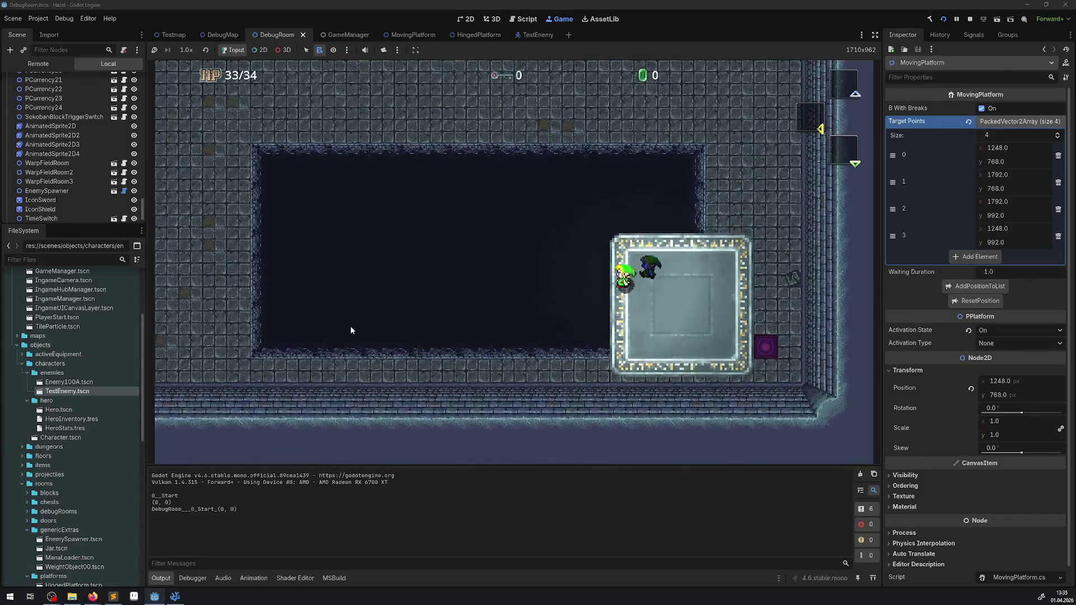
key(Down)
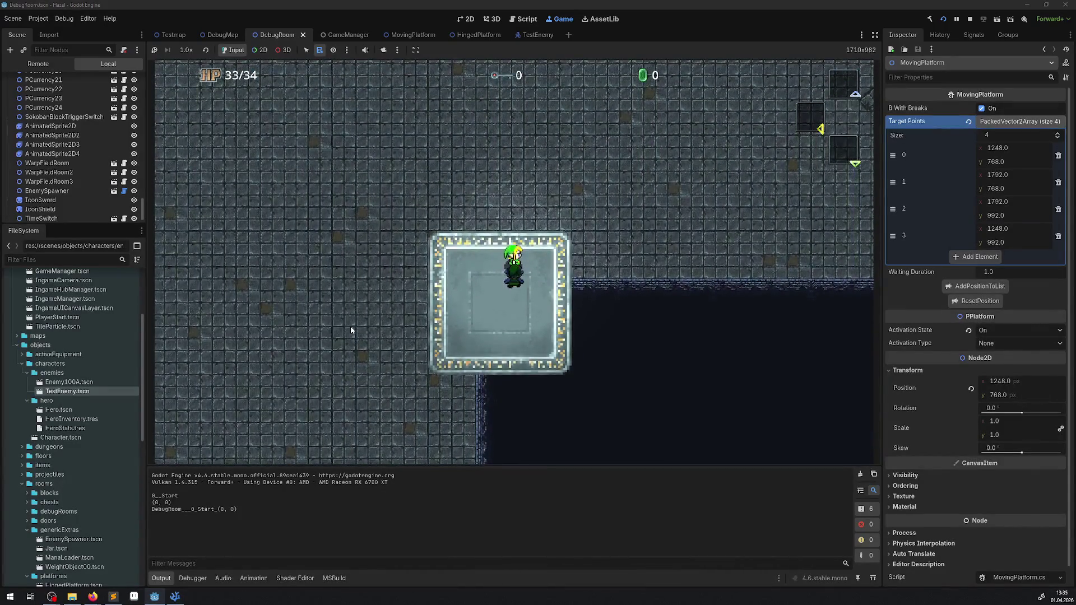
click(970, 18)
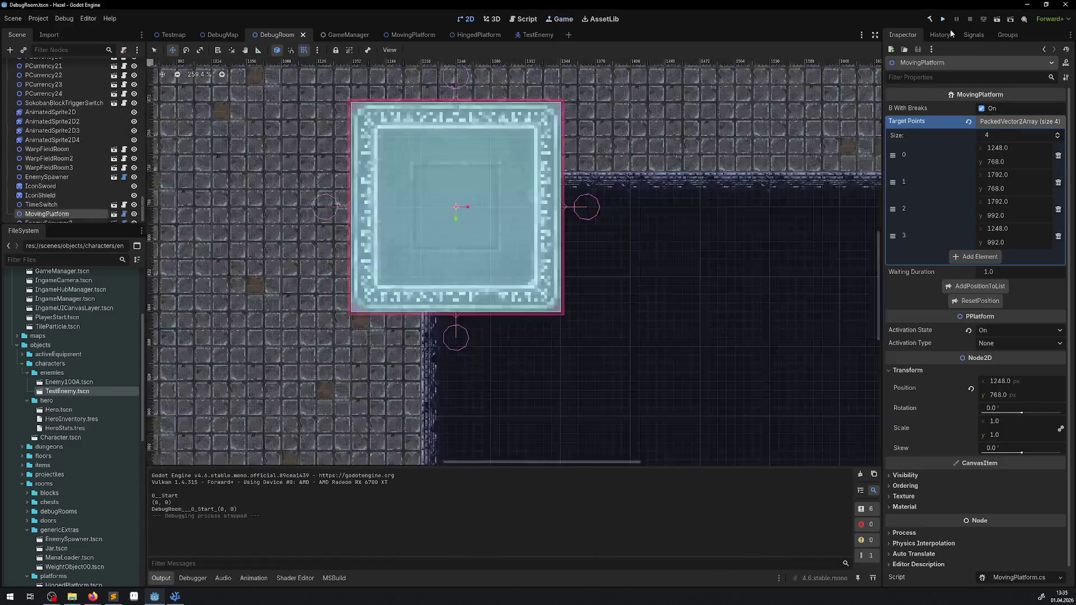
click(168, 599)
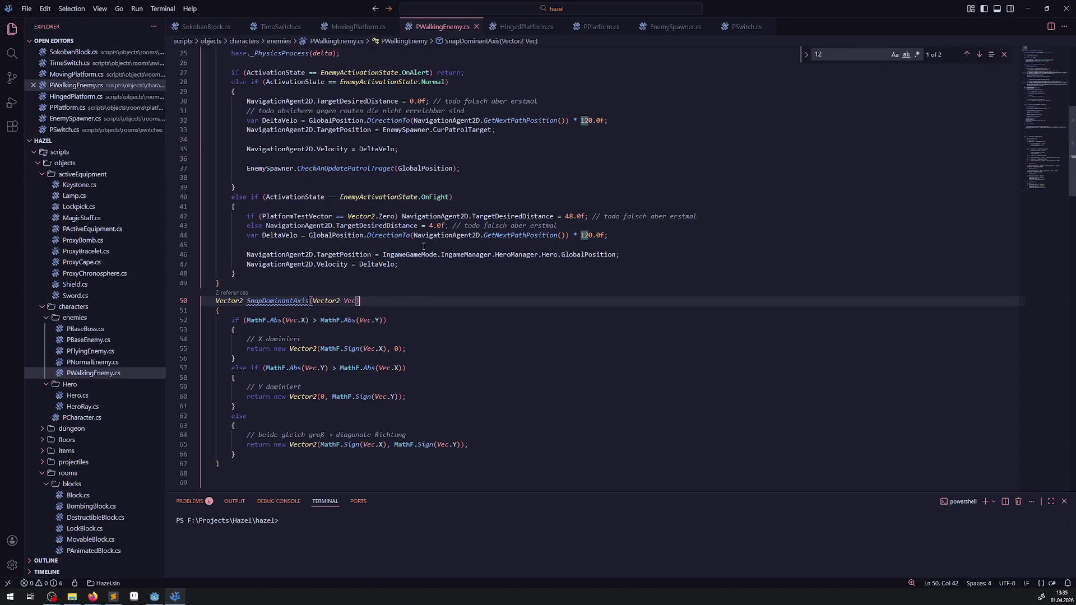
scroll(400, 350, down, 7)
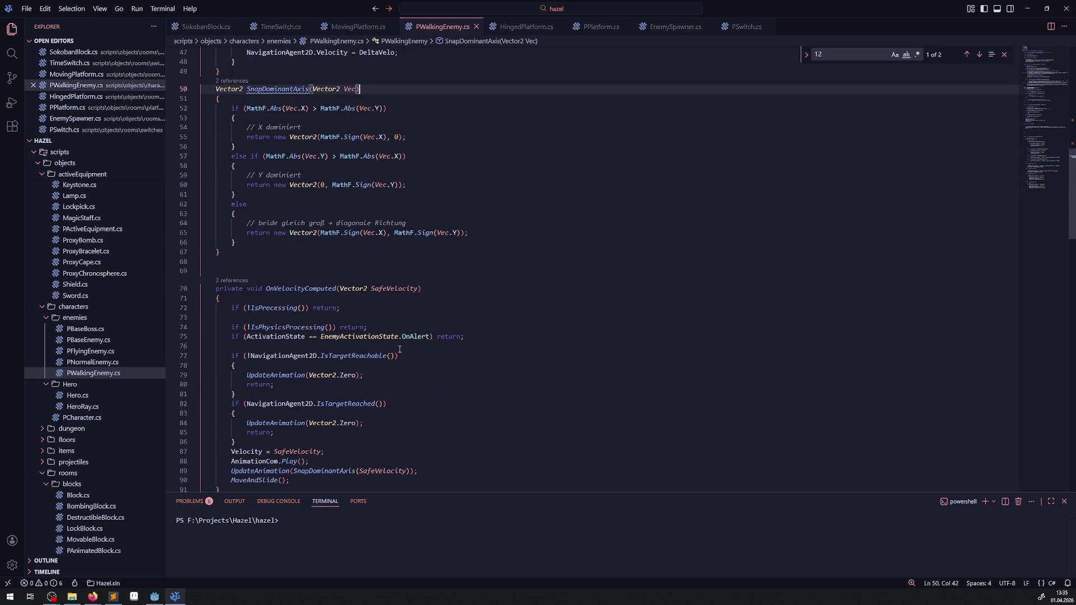
scroll(399, 350, down, 2)
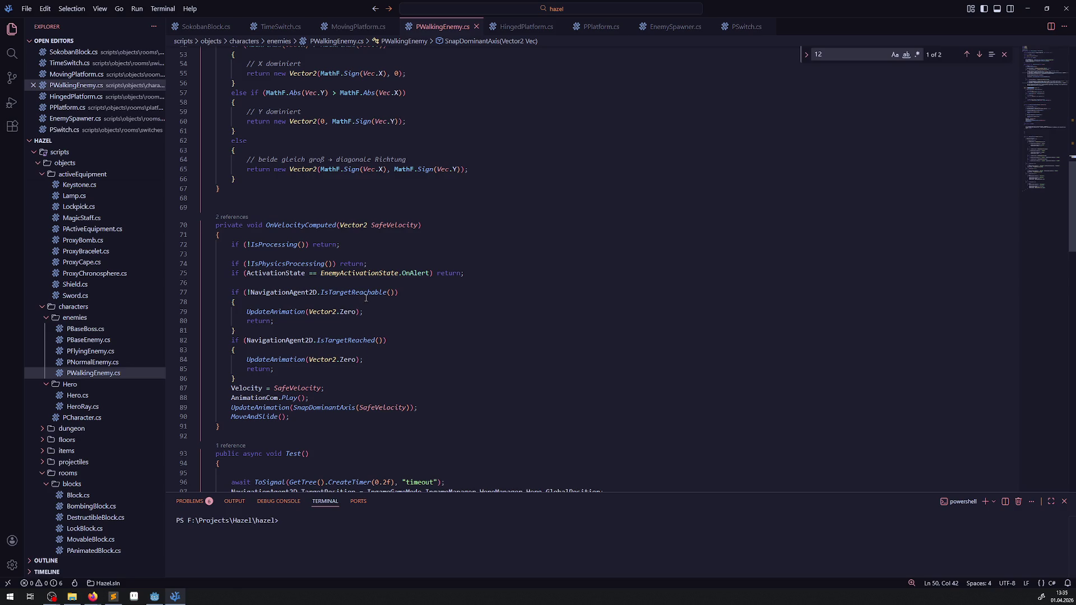
click(340, 244)
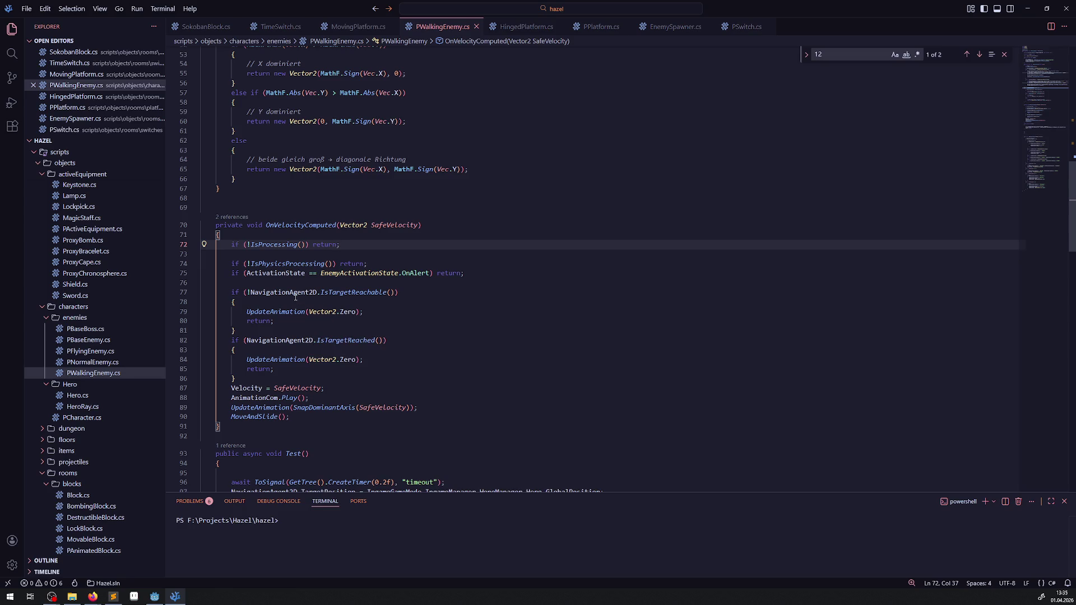
double_click(268, 341)
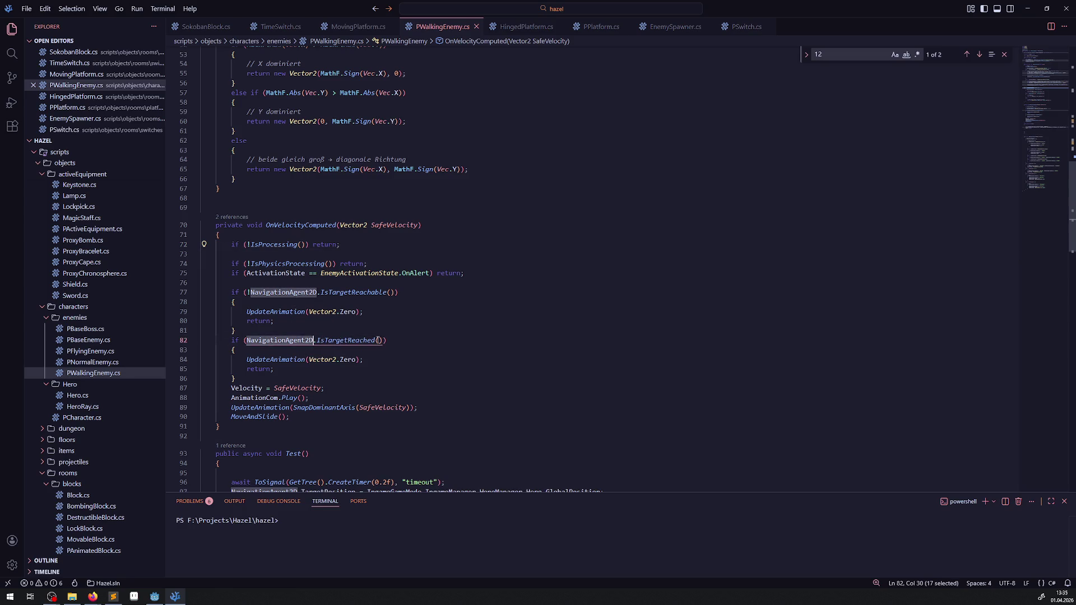
double_click(357, 340)
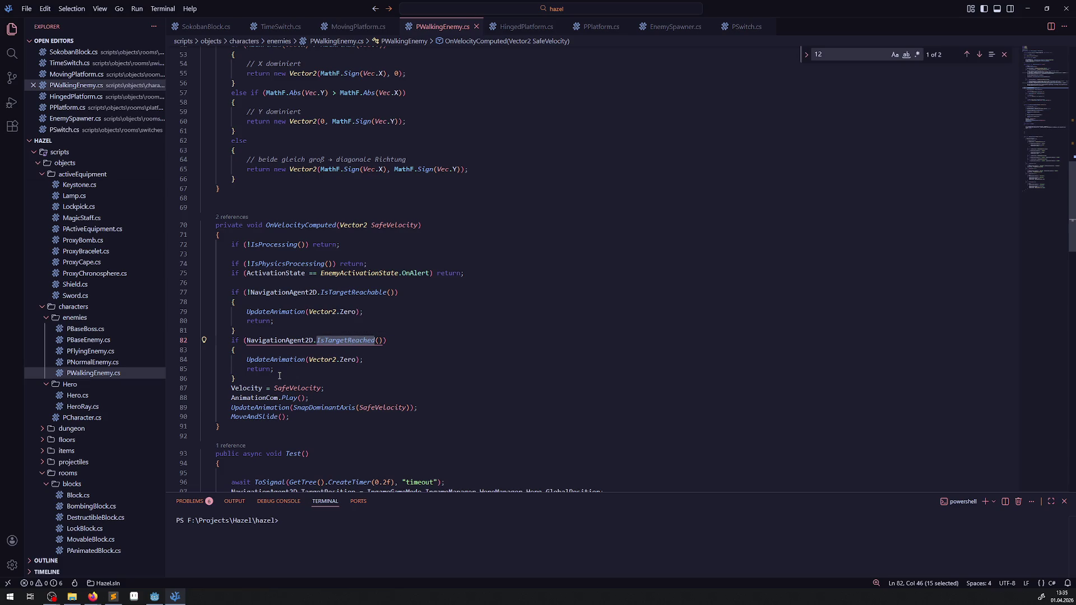
click(310, 377)
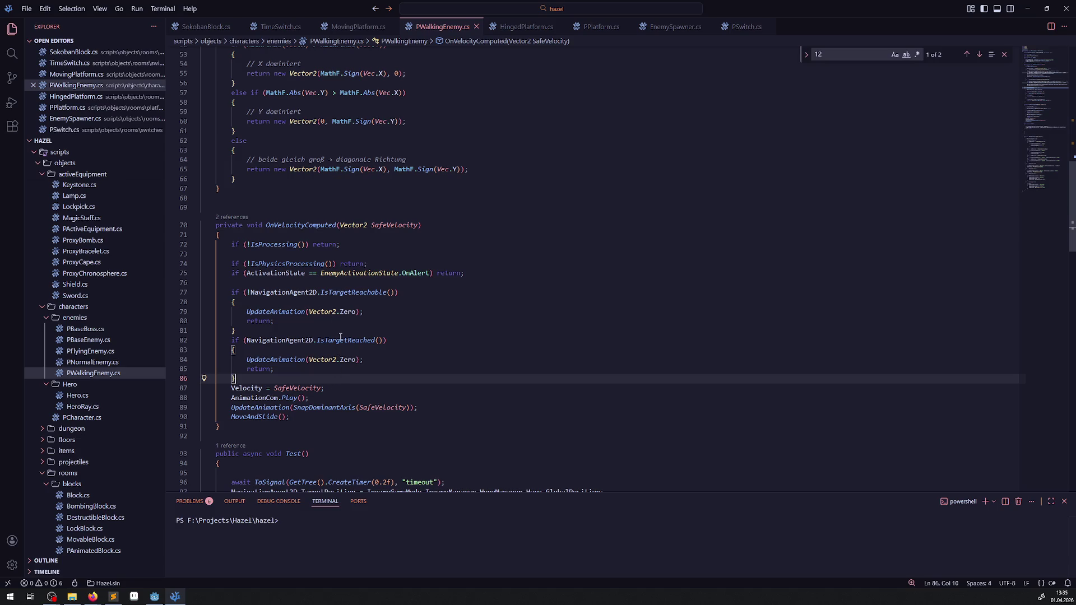
mouse_move(340, 337)
double_click(297, 387)
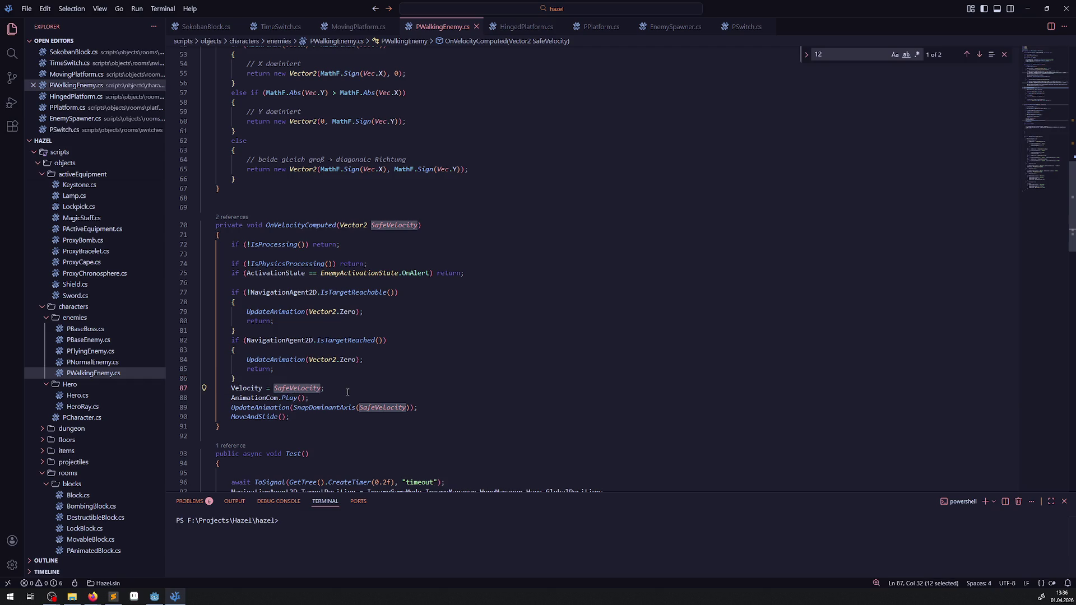
scroll(354, 393, up, 9)
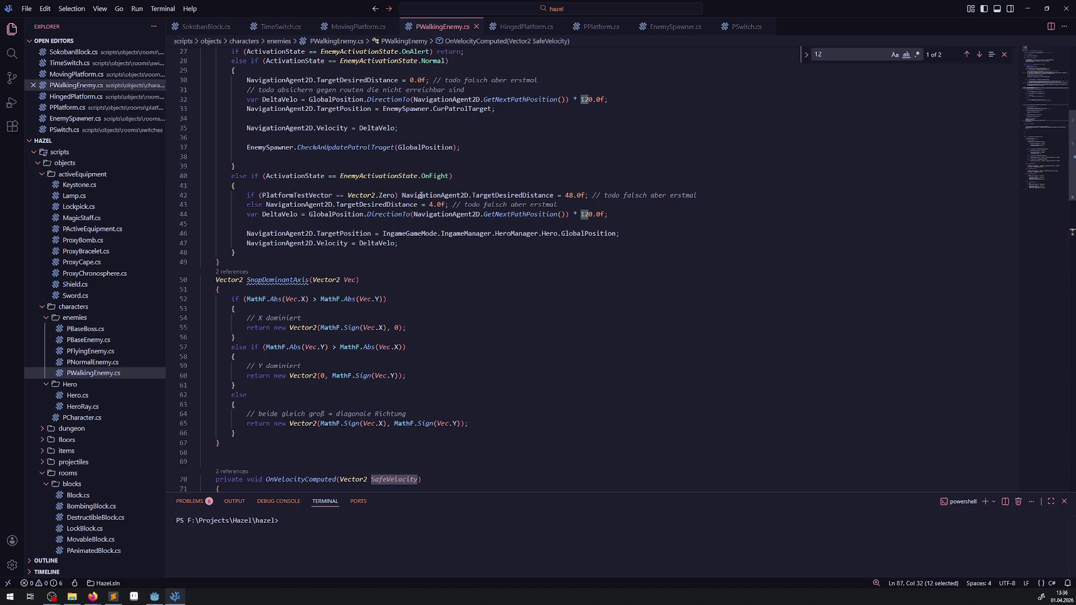
- Drop the PlatformTestVector condition on line 42, comment out the 4.0 fallback, and save
drag(401, 197, 262, 196)
key(Delete)
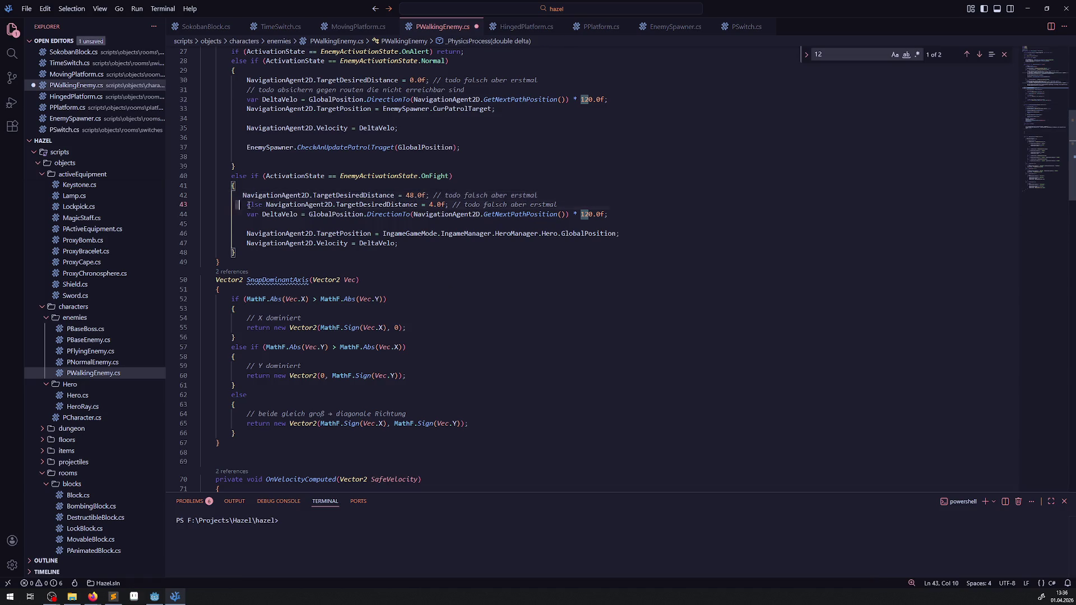
click(236, 205)
key(ctrl+slash)
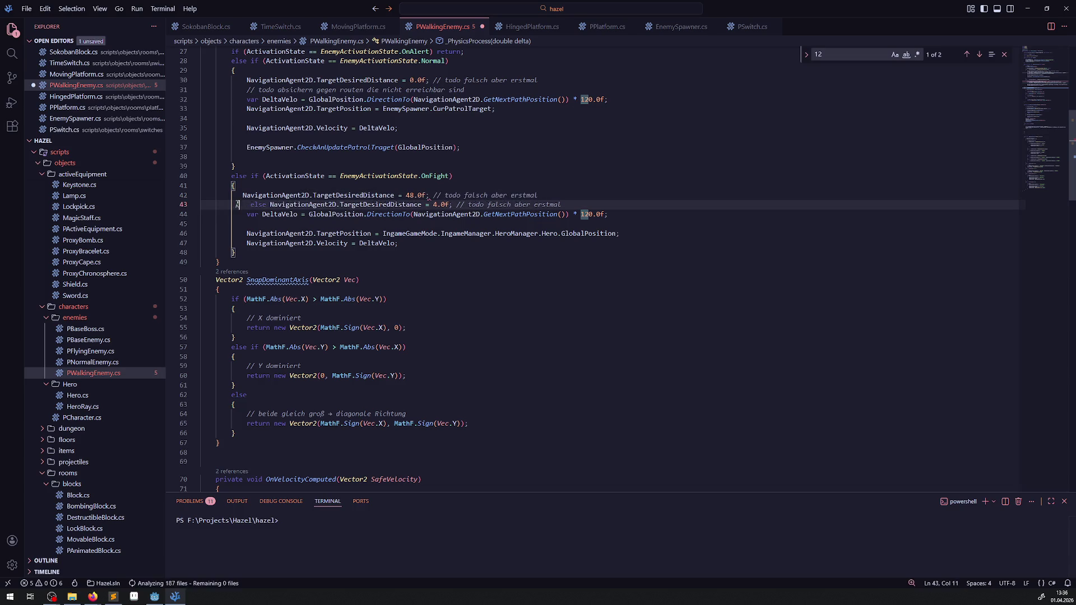
key(ctrl+s)
scroll(339, 214, down, 10)
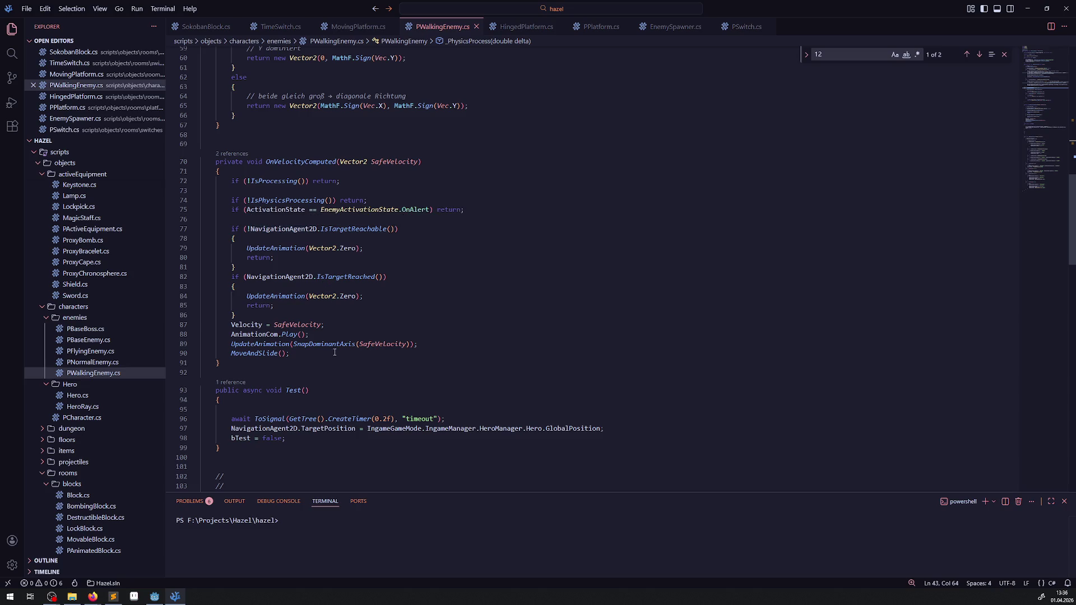
drag(294, 354, 222, 354)
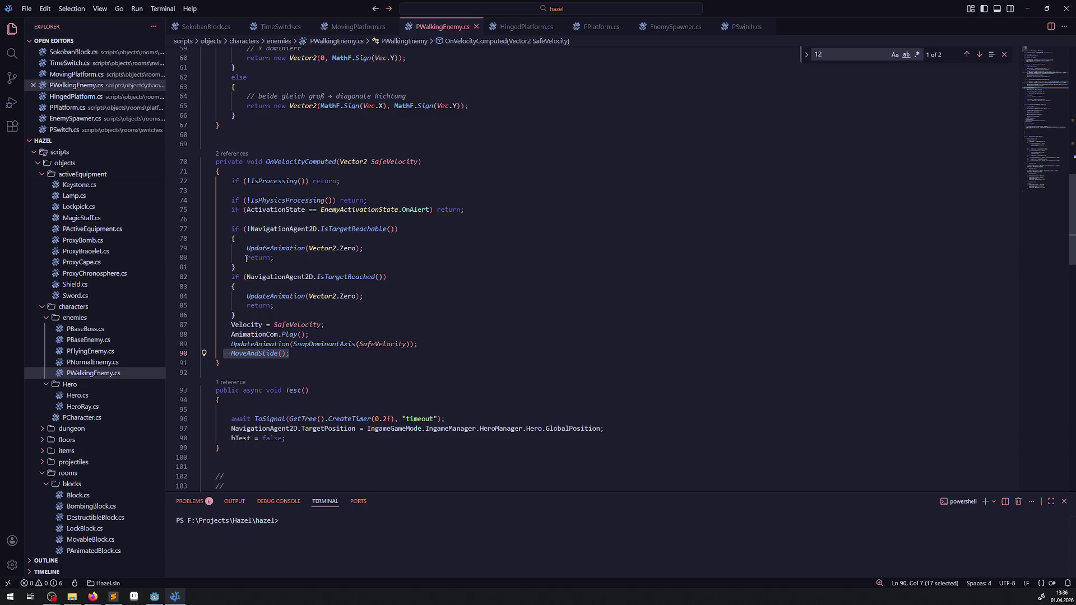
- Replace line 80's early return with 'SafeVelocity = Vector2.Zero;' and save
double_click(341, 230)
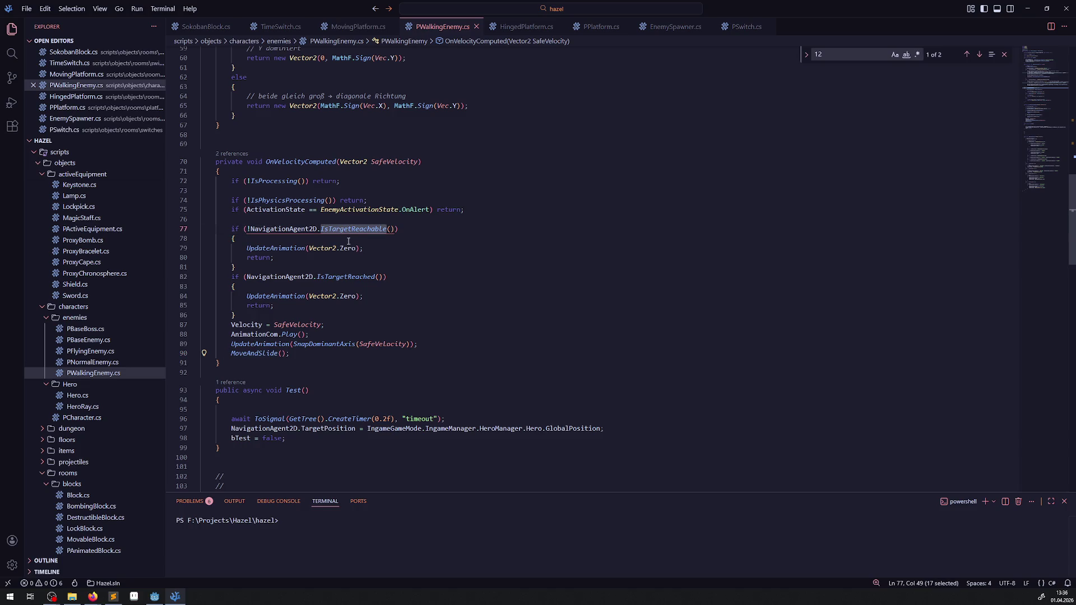
double_click(299, 324)
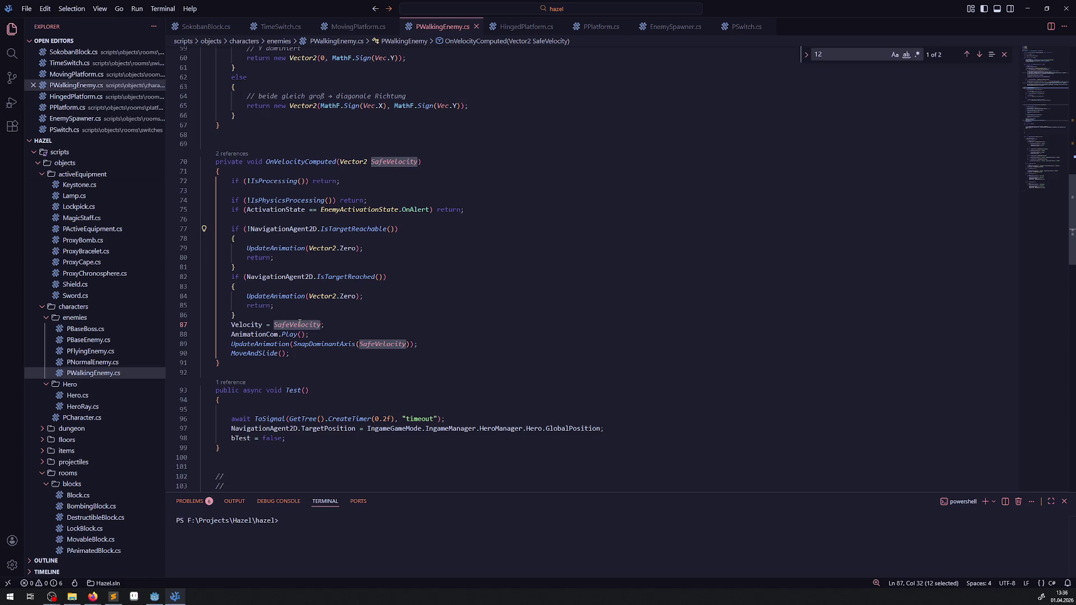
key(ctrl+c)
double_click(259, 257)
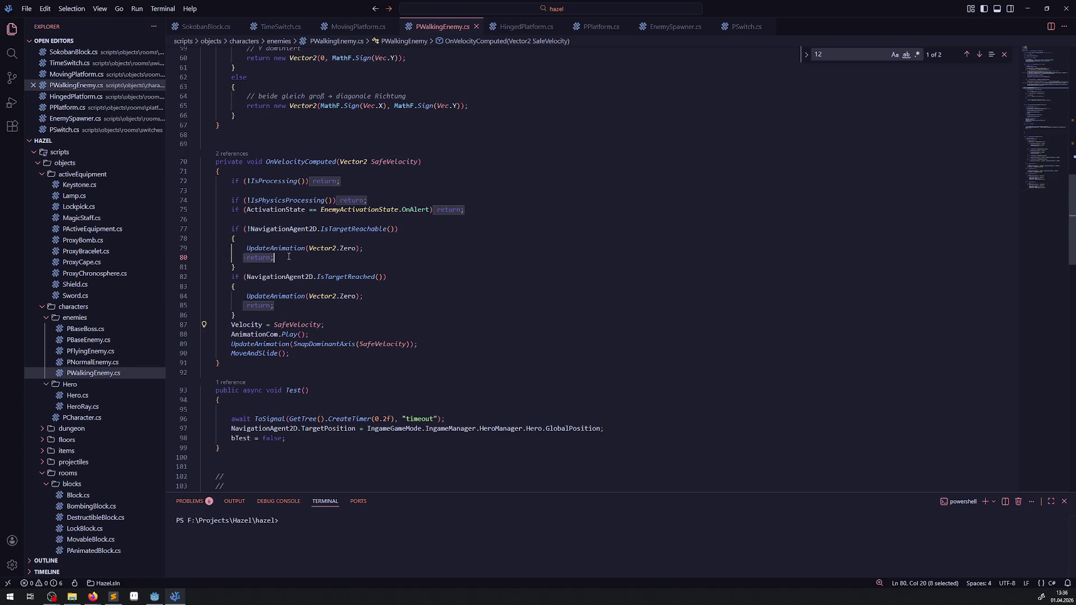
key(ctrl+v)
text(= Vec)
key(Down)
key(Down)
key(Down)
key(Down)
key(Return)
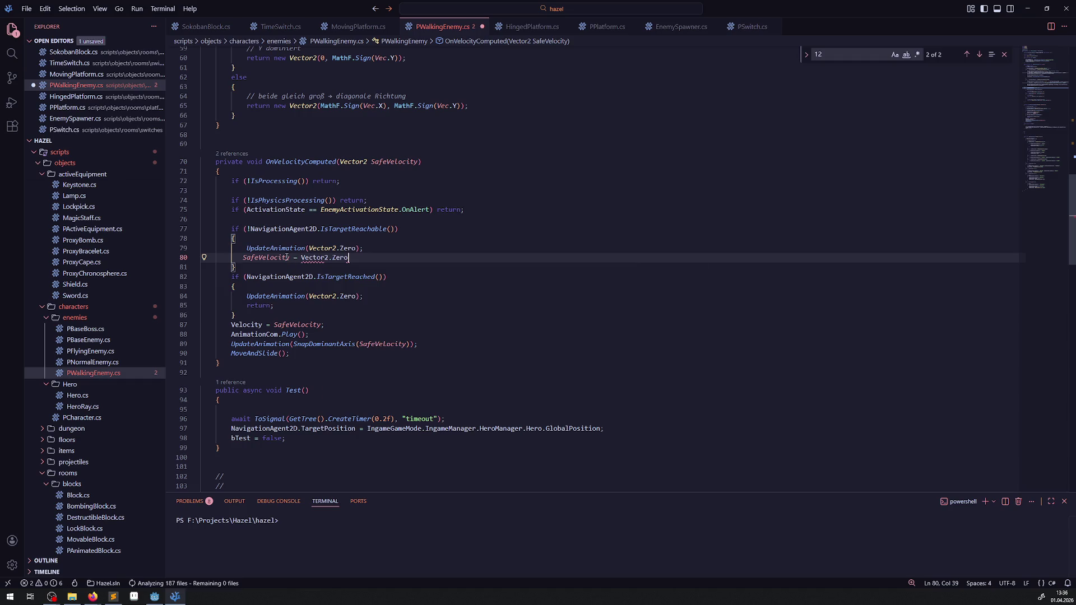
text(;)
key(ctrl+s)
- Replace line 85's early return with the same SafeVelocity reset
drag(237, 257, 351, 258)
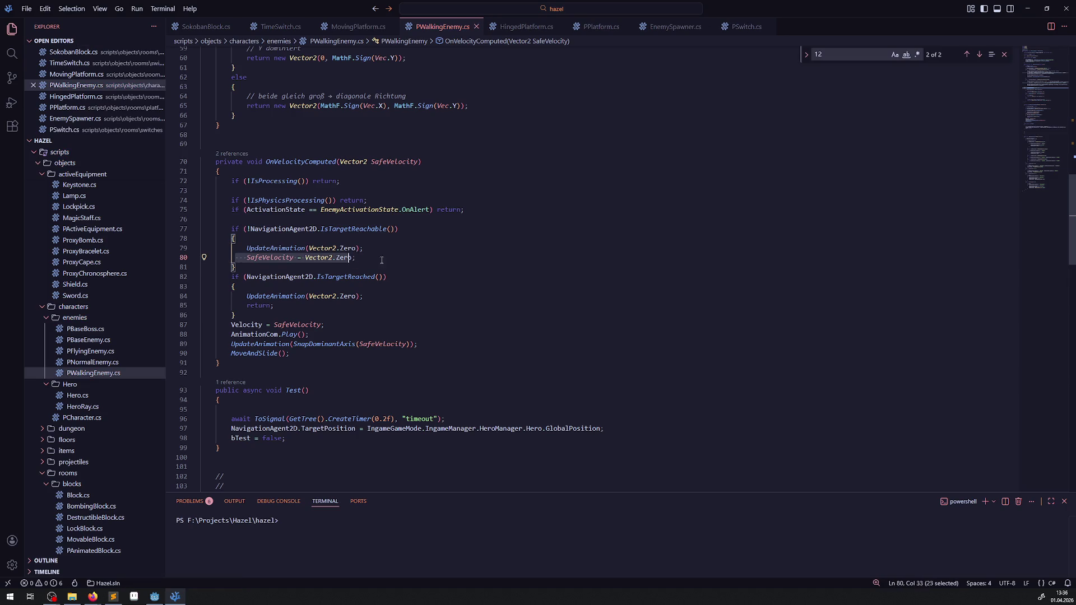
drag(289, 303, 239, 305)
key(ctrl+v)
- Change line 87 to 'Velocity = SafeVelocity + PlatformTestVector;', save, and return to Godot
click(323, 325)
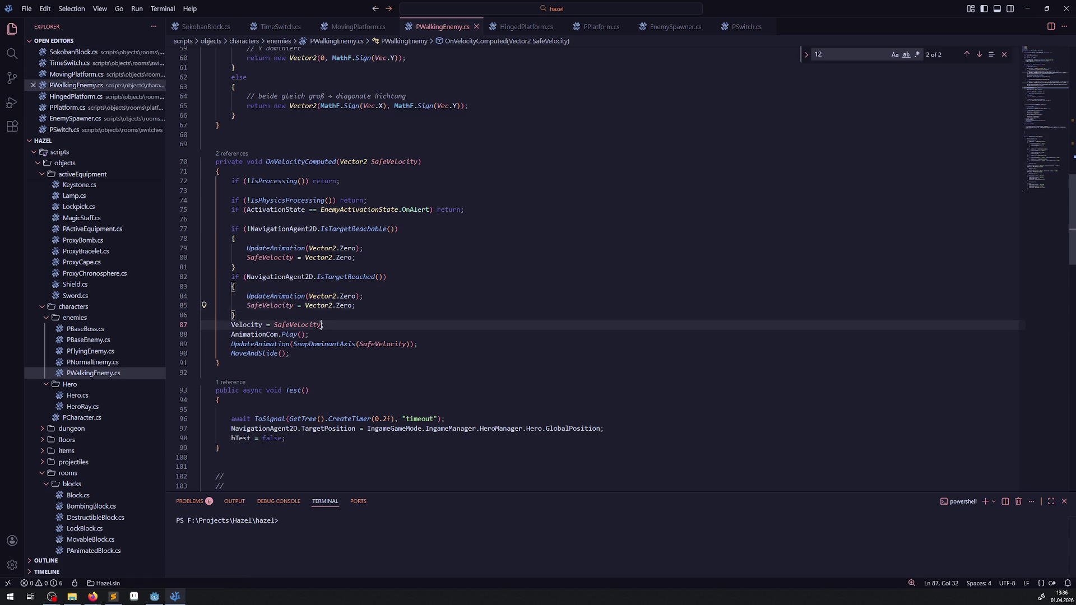
text(+ Plat)
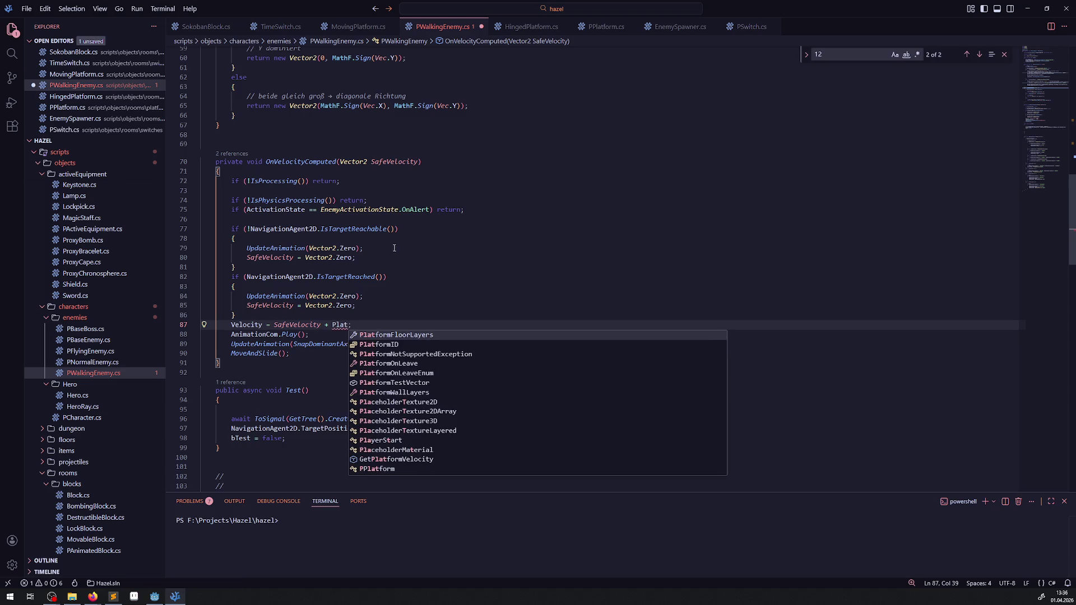
click(391, 383)
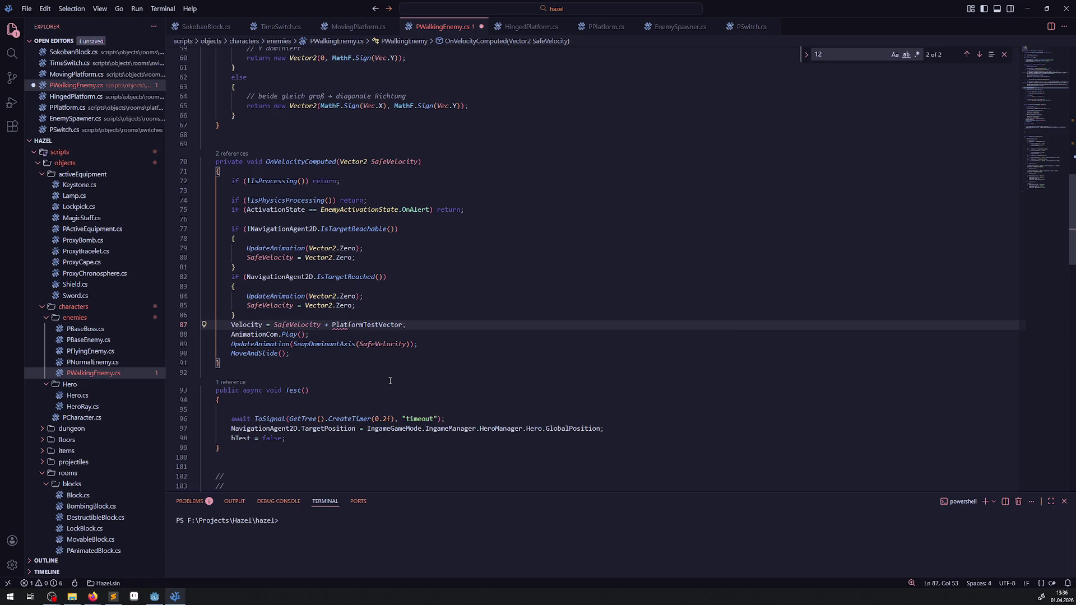
key(ctrl+s)
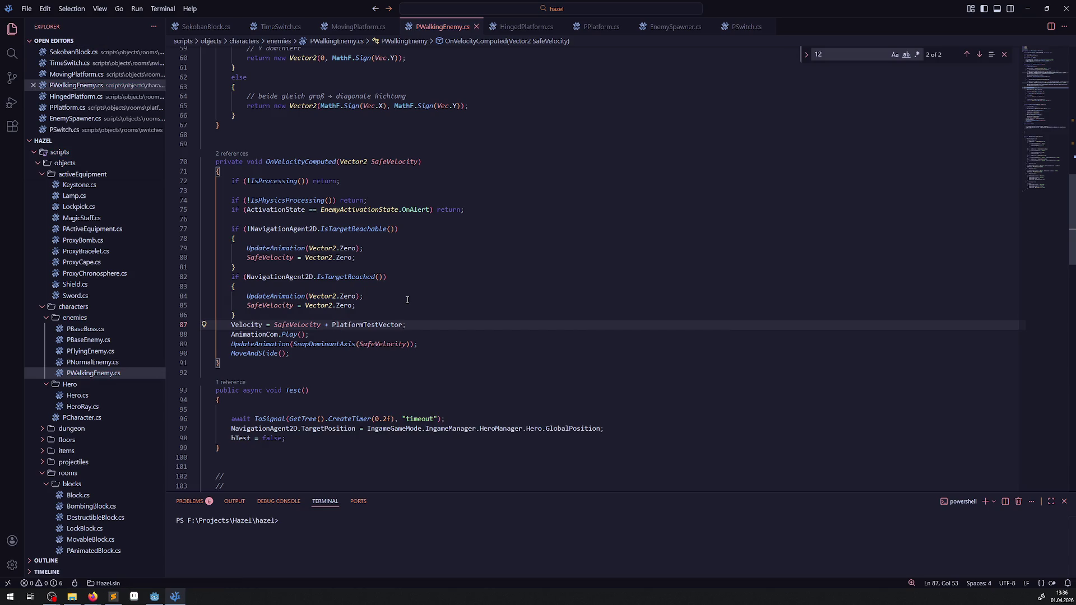
key(alt+Tab)
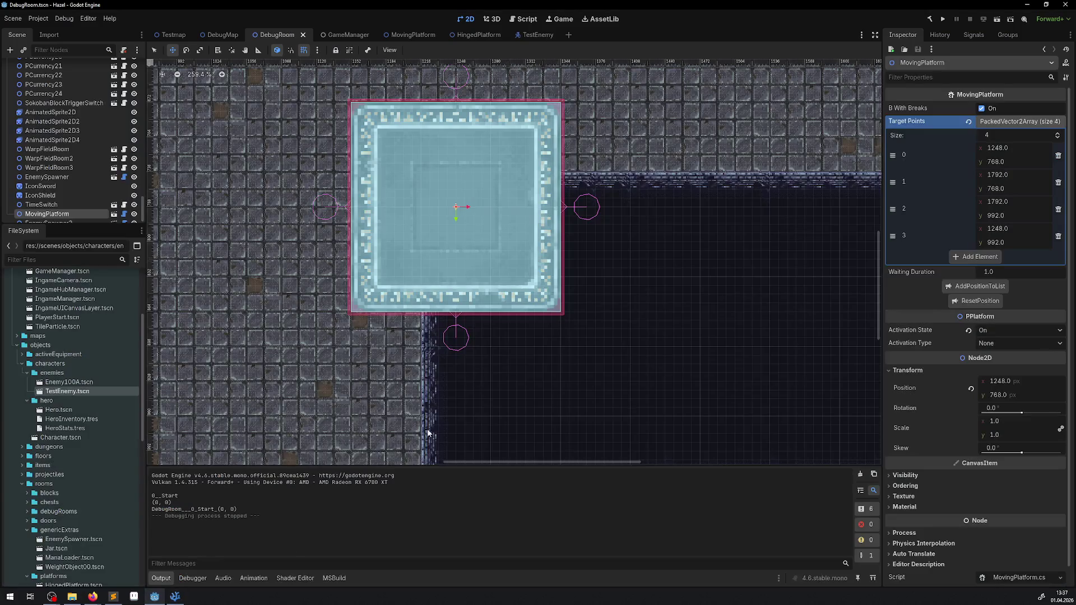
- Run the game, walk the hero onto the moving platform, stop with F8, and return to the code
click(945, 20)
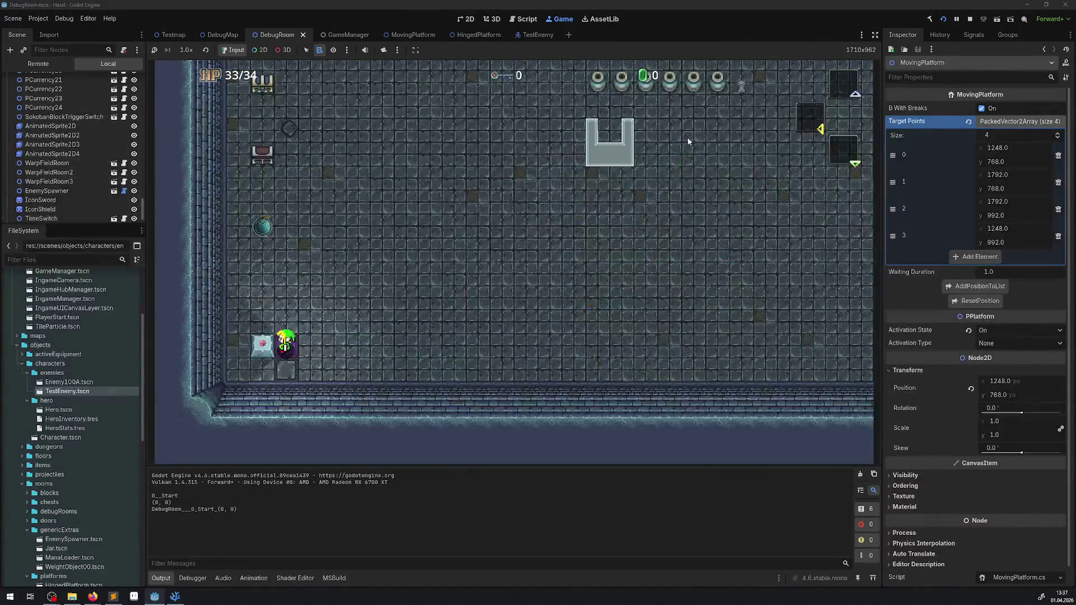
key(Up)
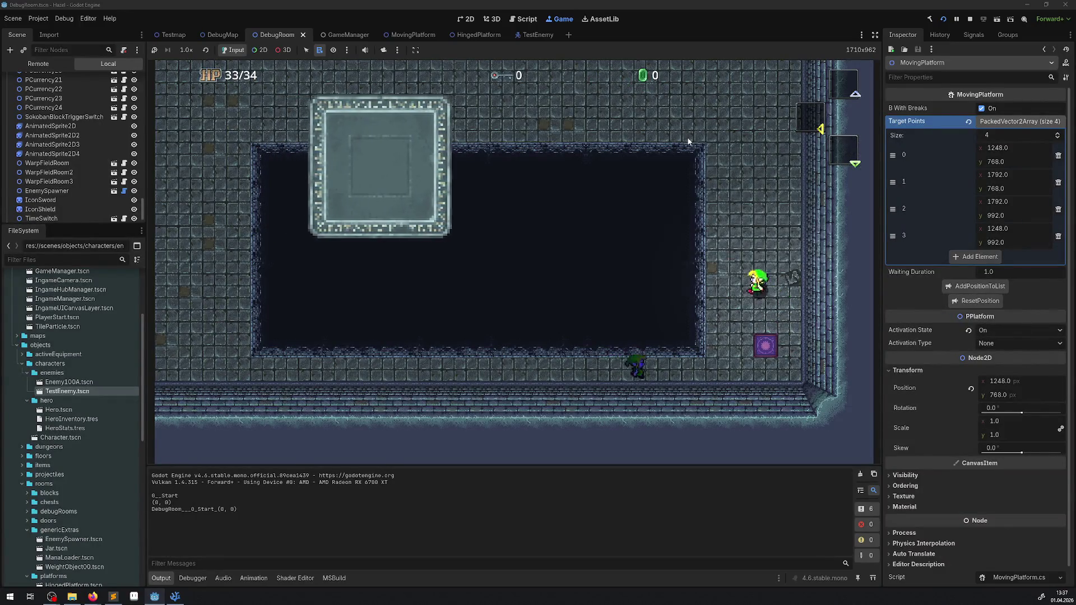
key(Down)
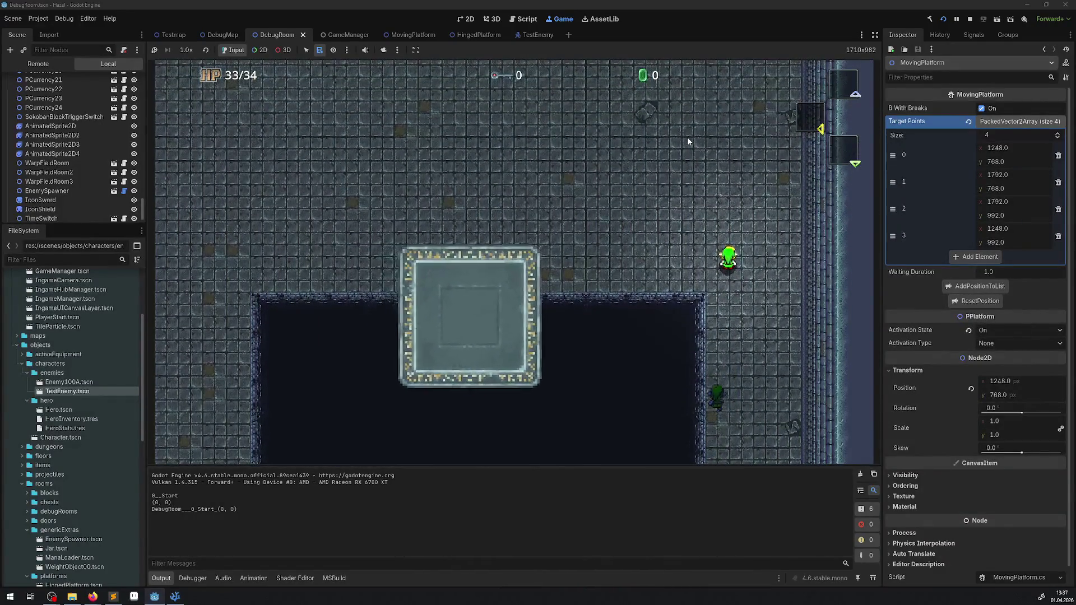
key(Up)
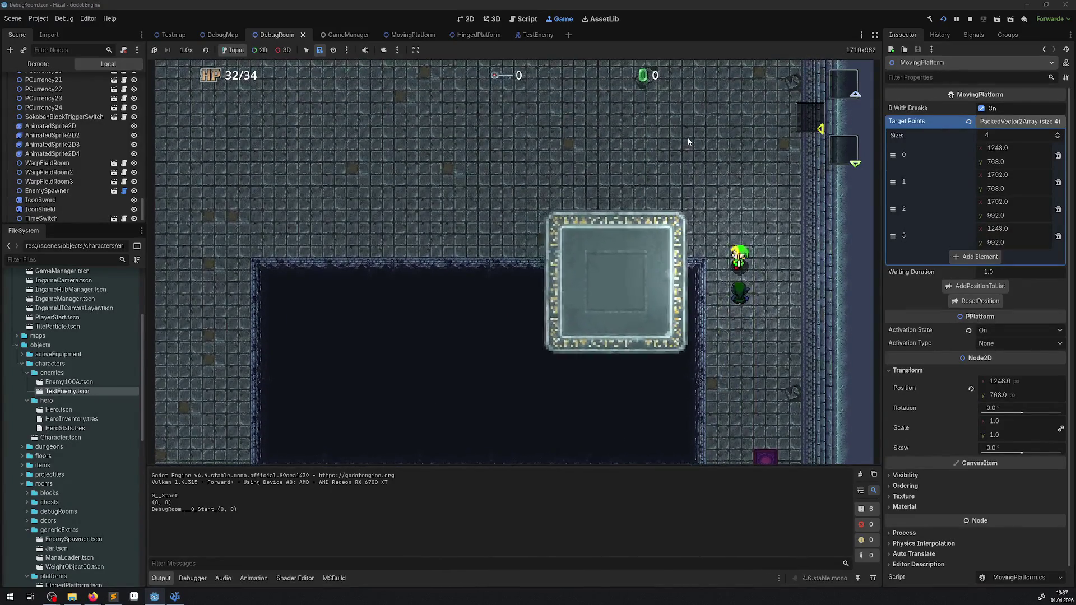
key(Left)
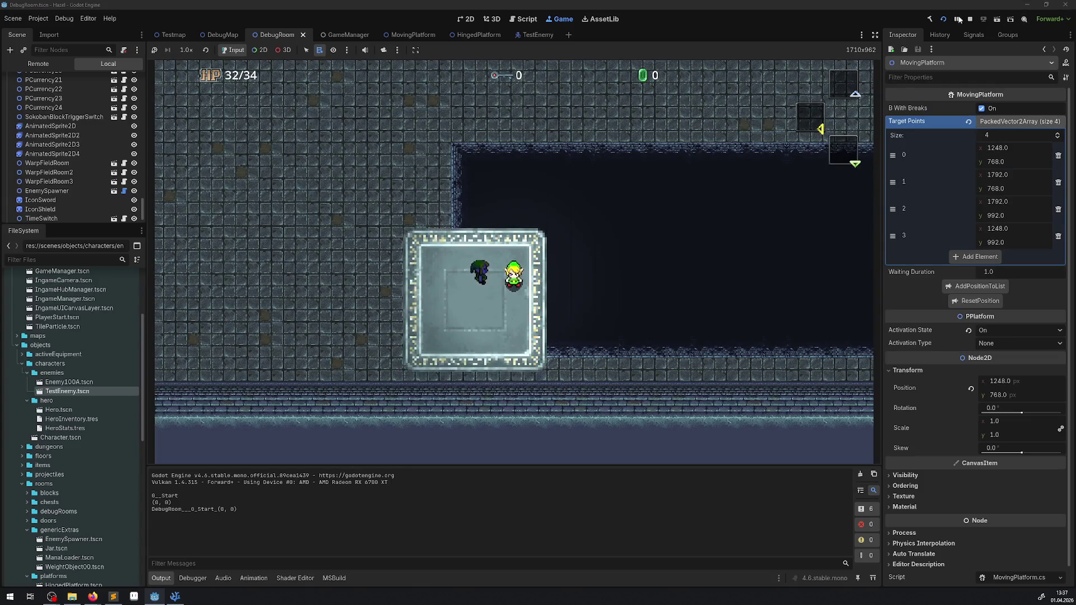
key(F8)
click(175, 596)
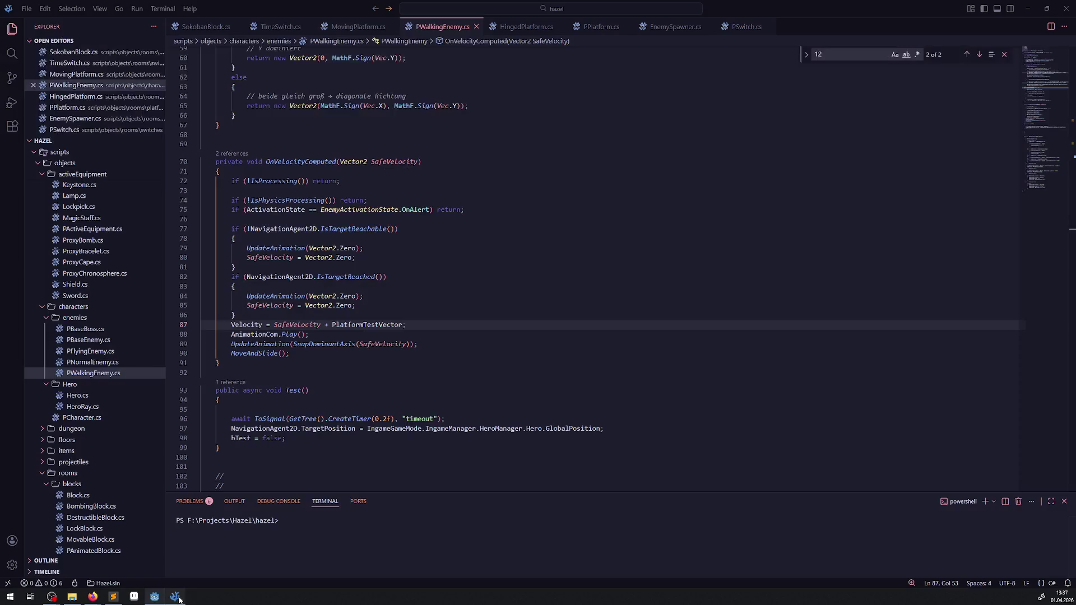
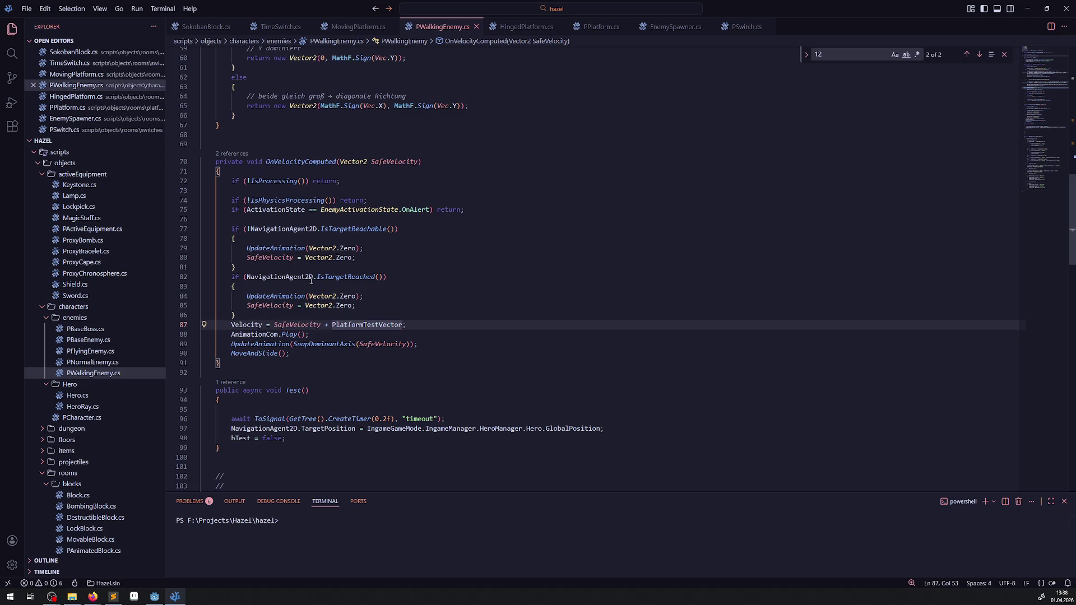
- Comment out the SafeVelocity = Vector2.Zero resets on lines 80 and 85
click(344, 277)
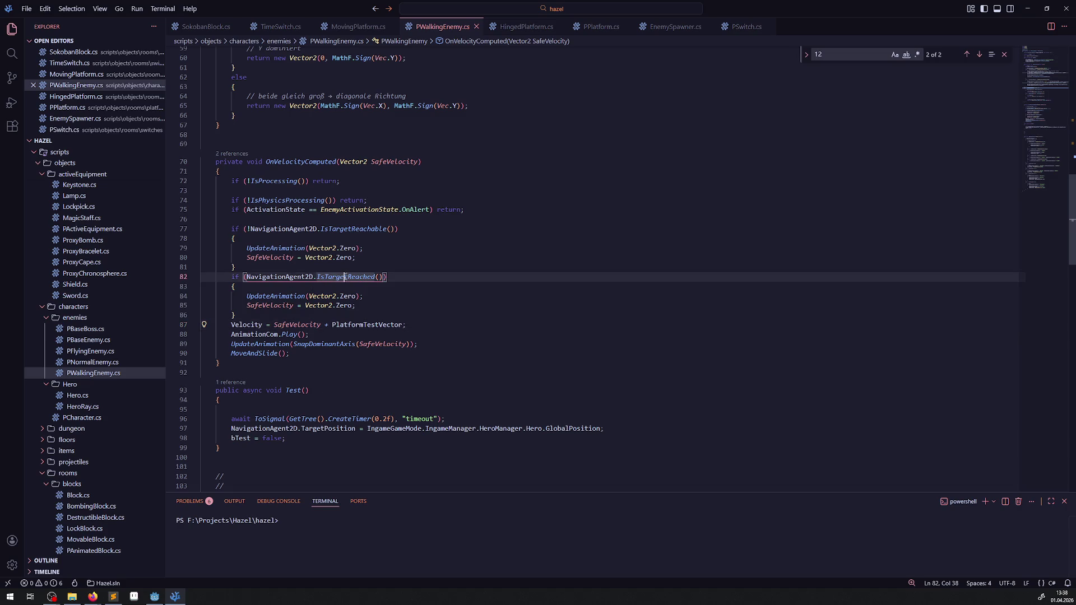
click(245, 306)
key(ctrl+slash)
click(247, 257)
key(ctrl+slash)
- Switch to the Godot editor and run the project
mouse_move(155, 595)
scroll(449, 301, up, 9)
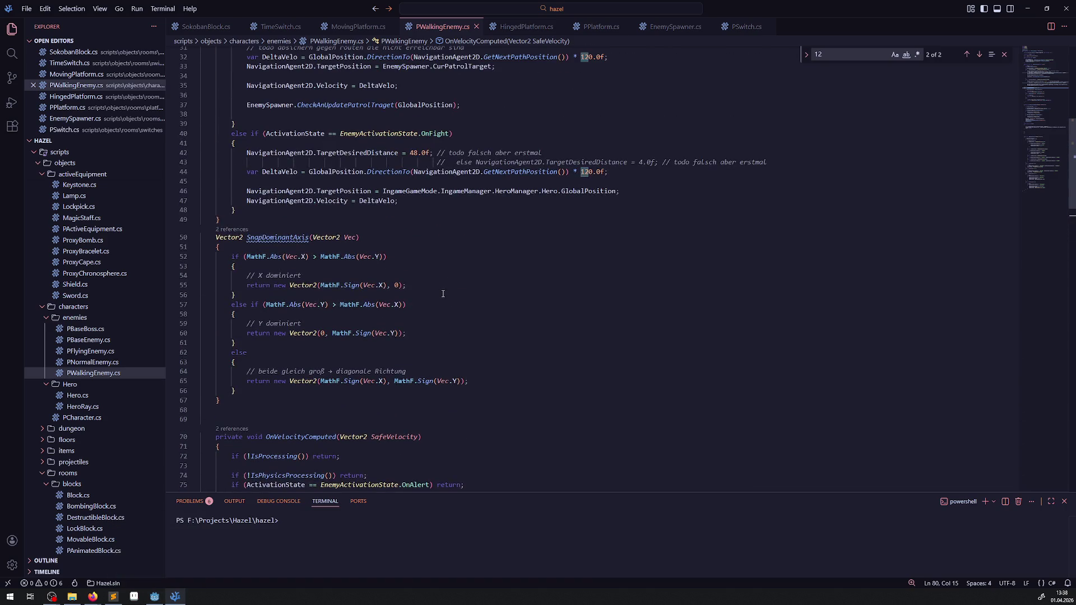
scroll(443, 294, down, 10)
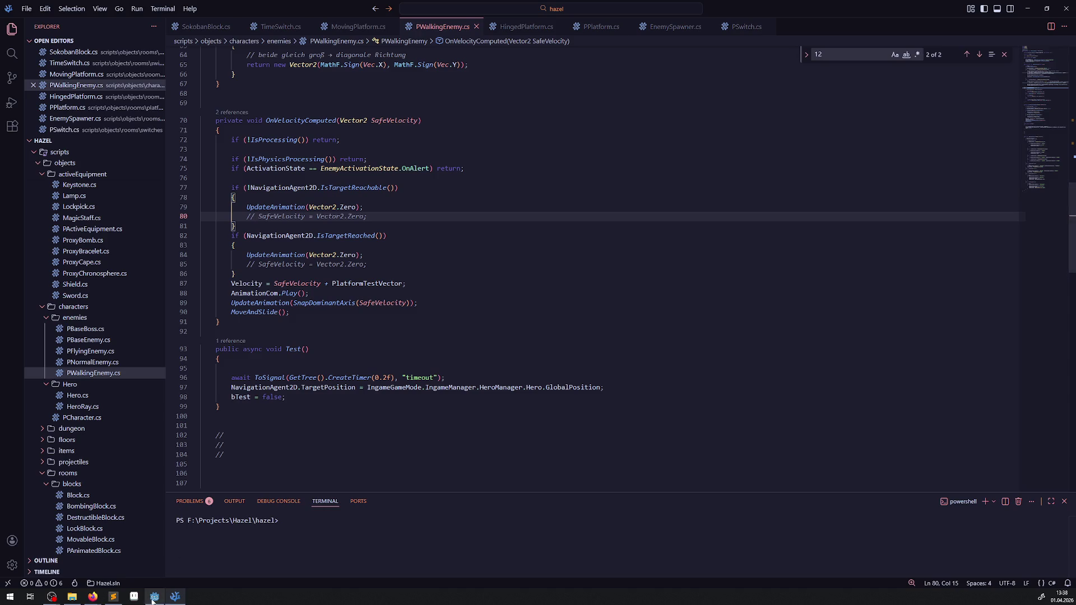
click(155, 596)
click(942, 20)
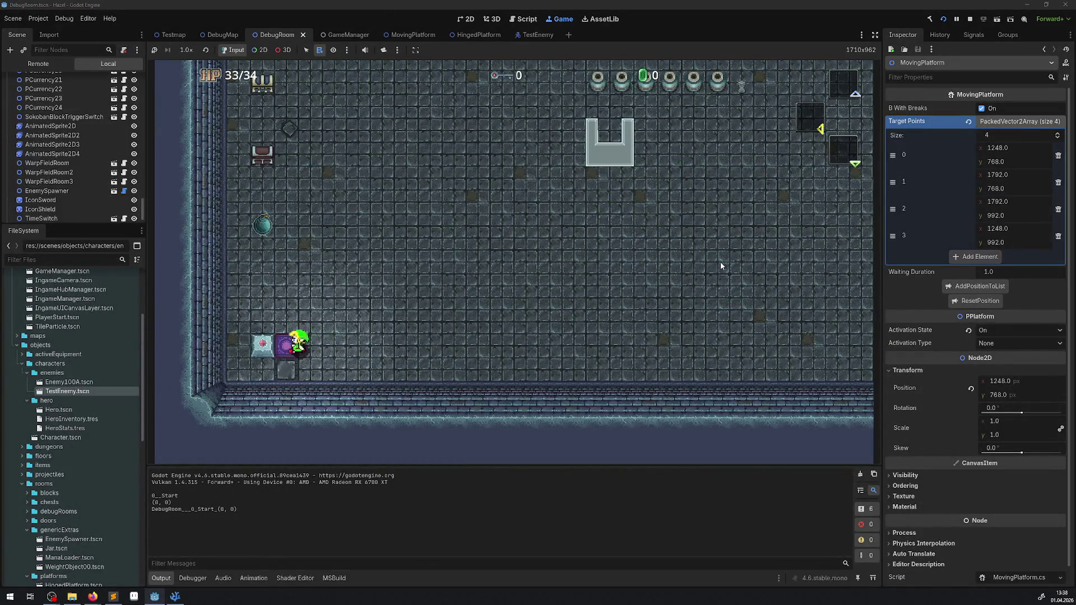
- Walk the hero up and left onto the moving platform beside the enemy
key(Up)
key(Left)
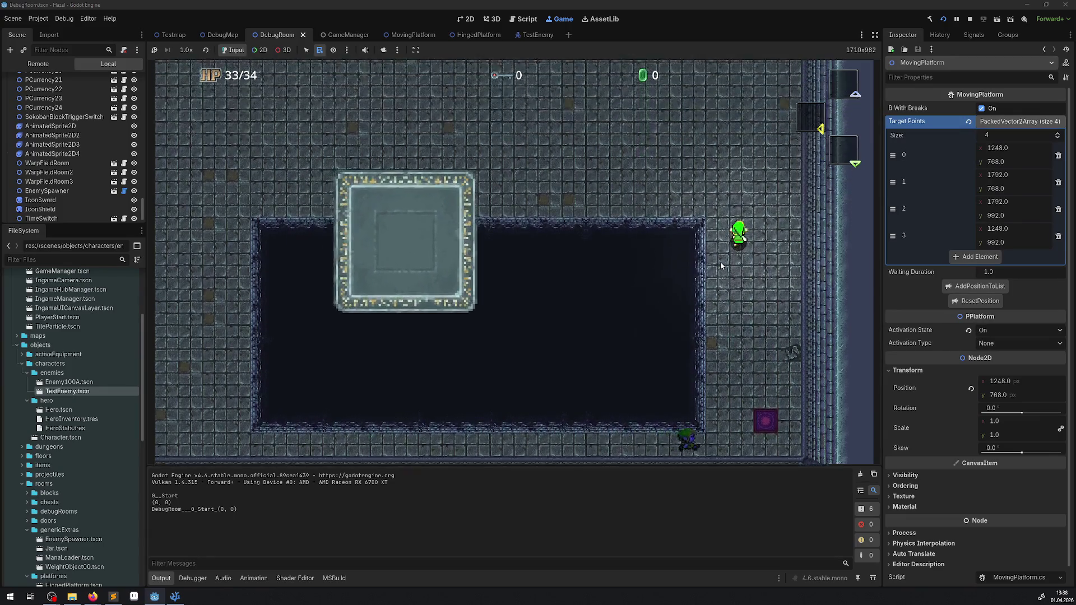
key(Left)
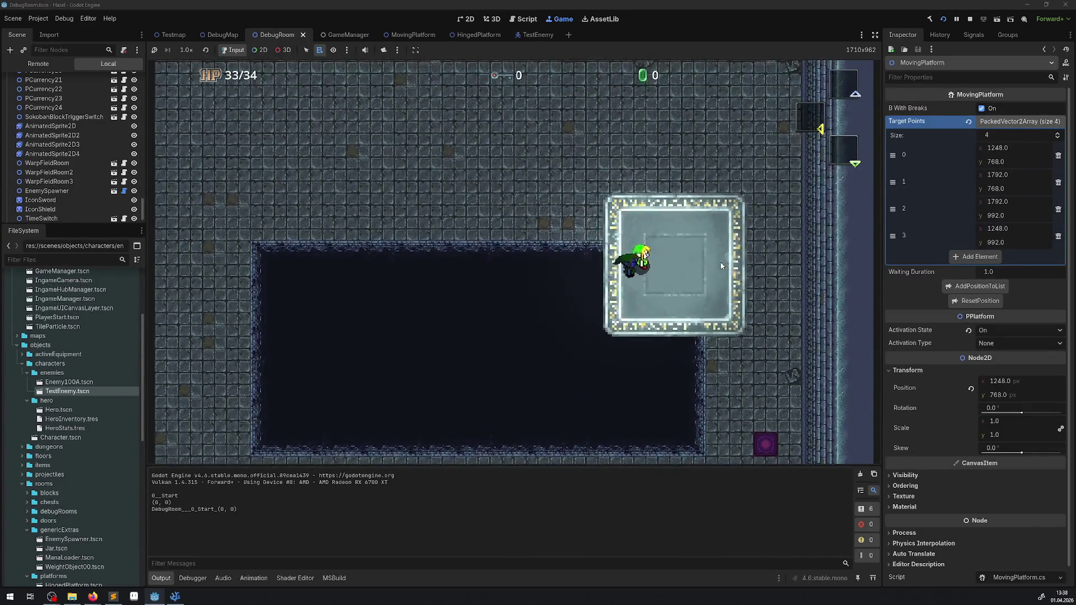
key(Up)
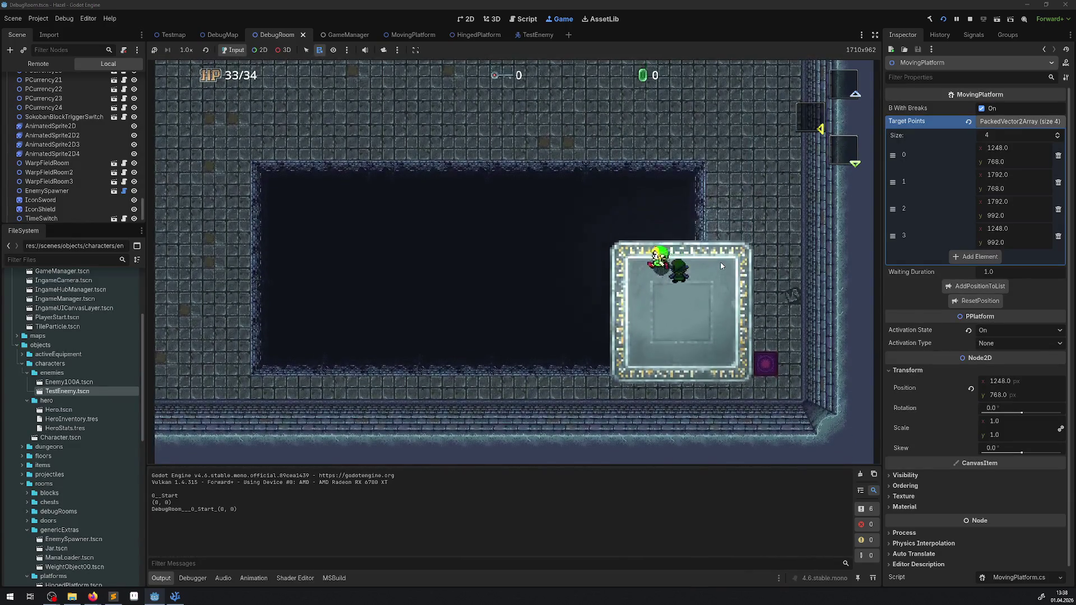
key(Left)
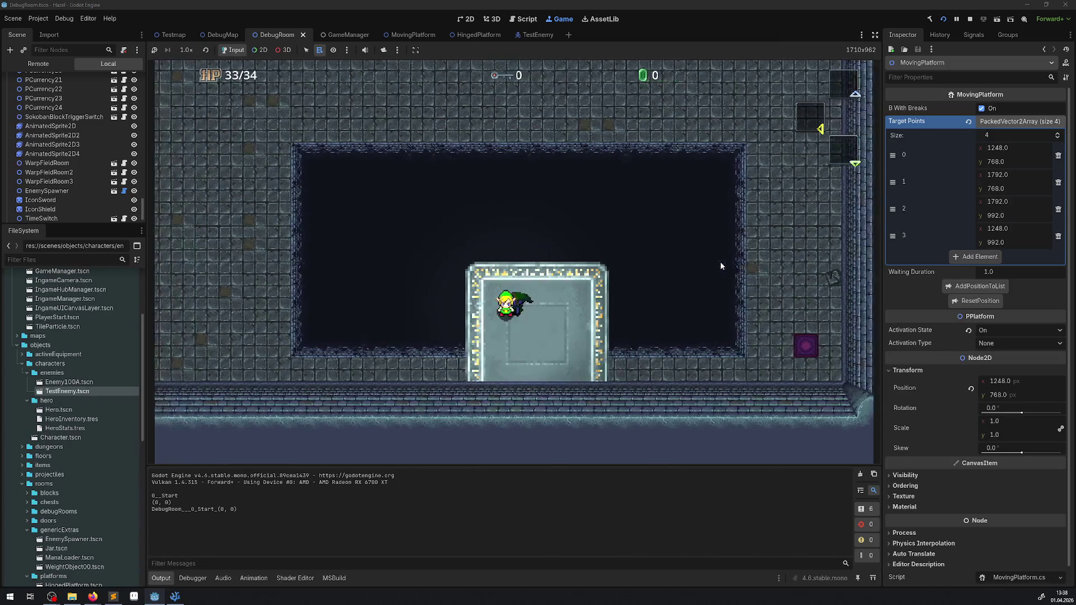
- Walk the hero around the riding platform, then stop the game and return to the code
key(Up)
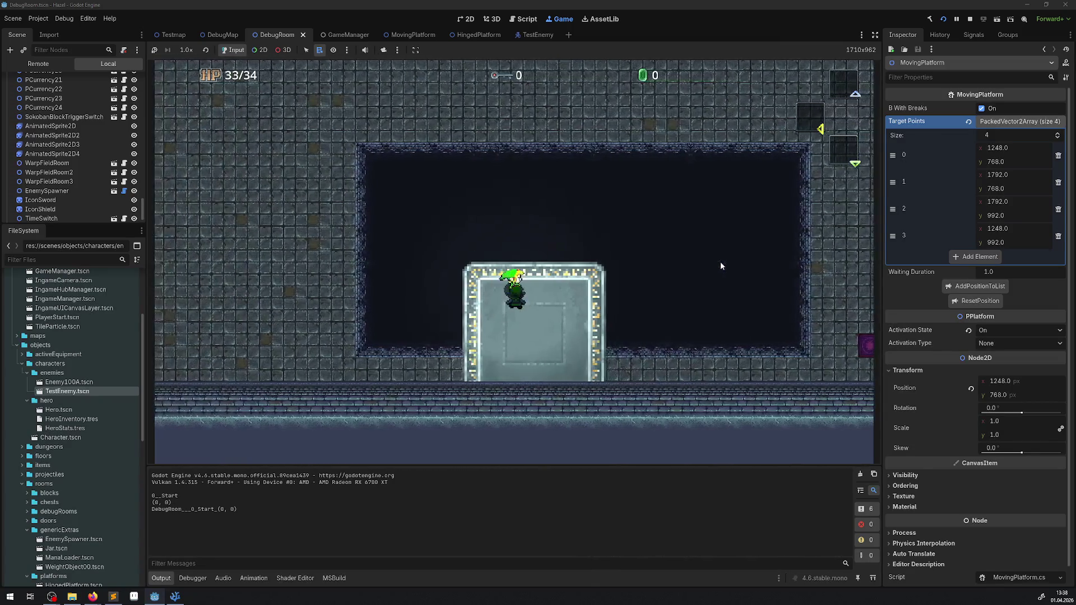
key(Right)
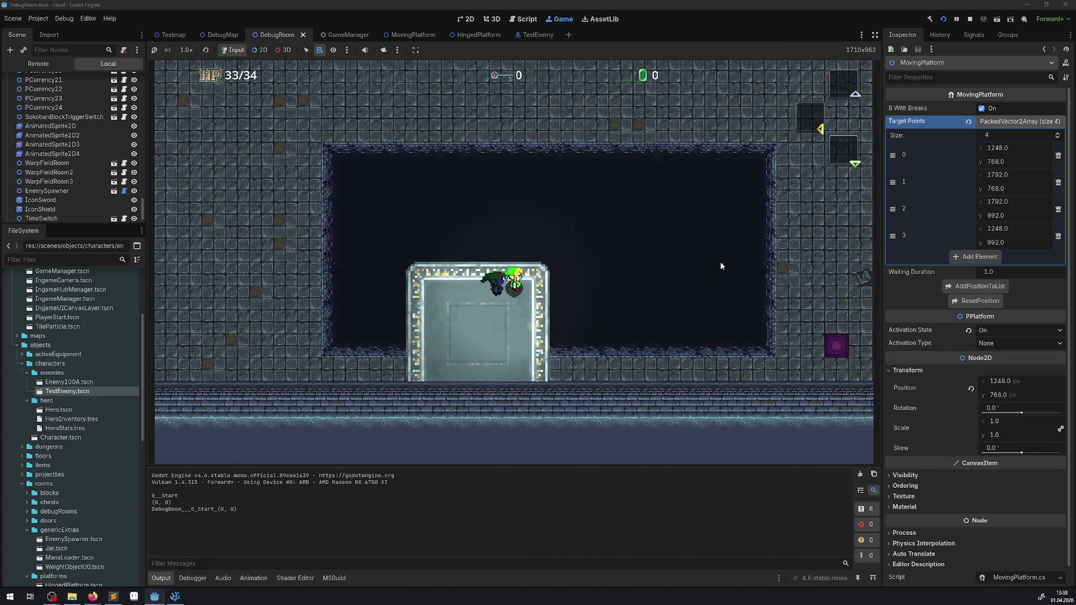
key(Up)
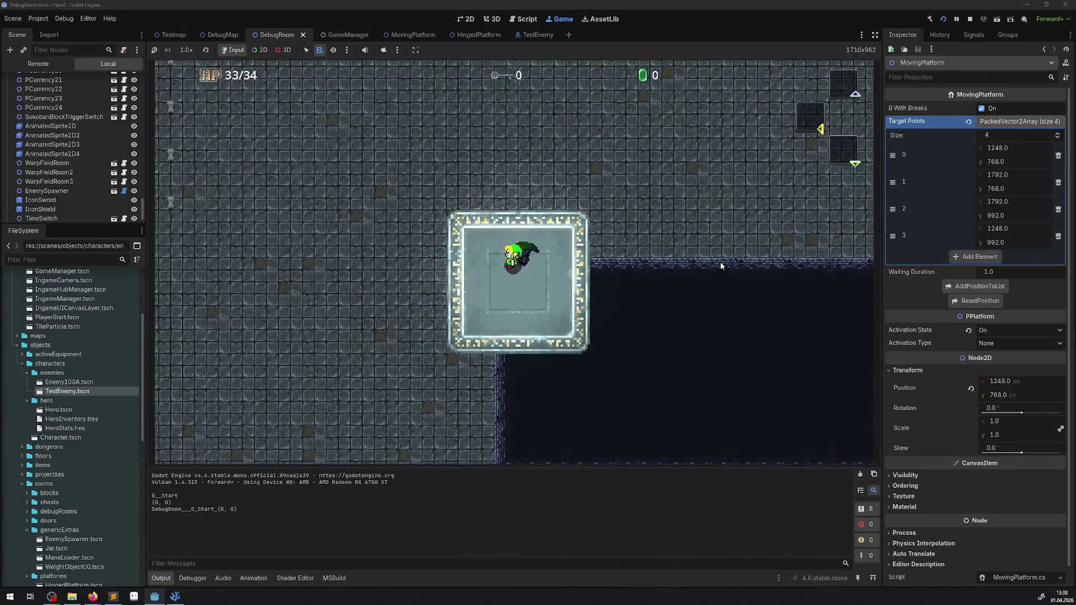
key(Down)
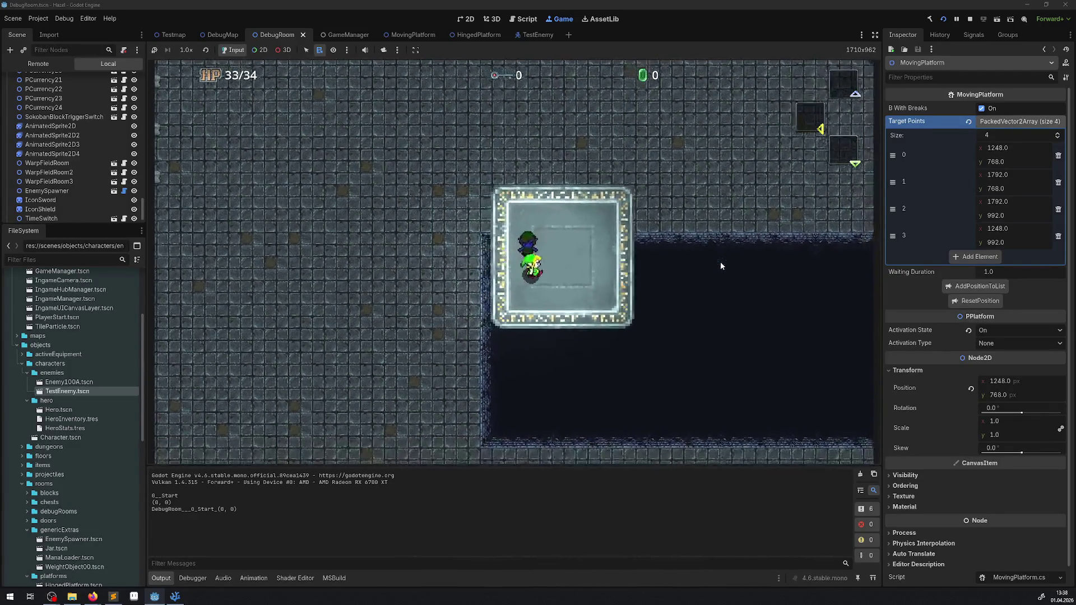
key(Left)
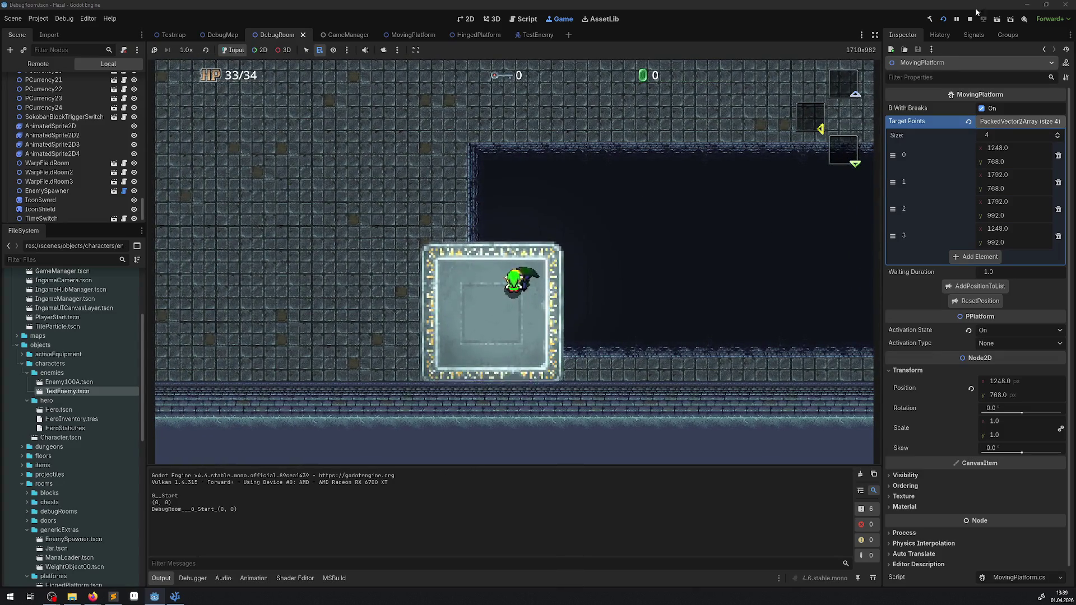
click(969, 18)
click(178, 598)
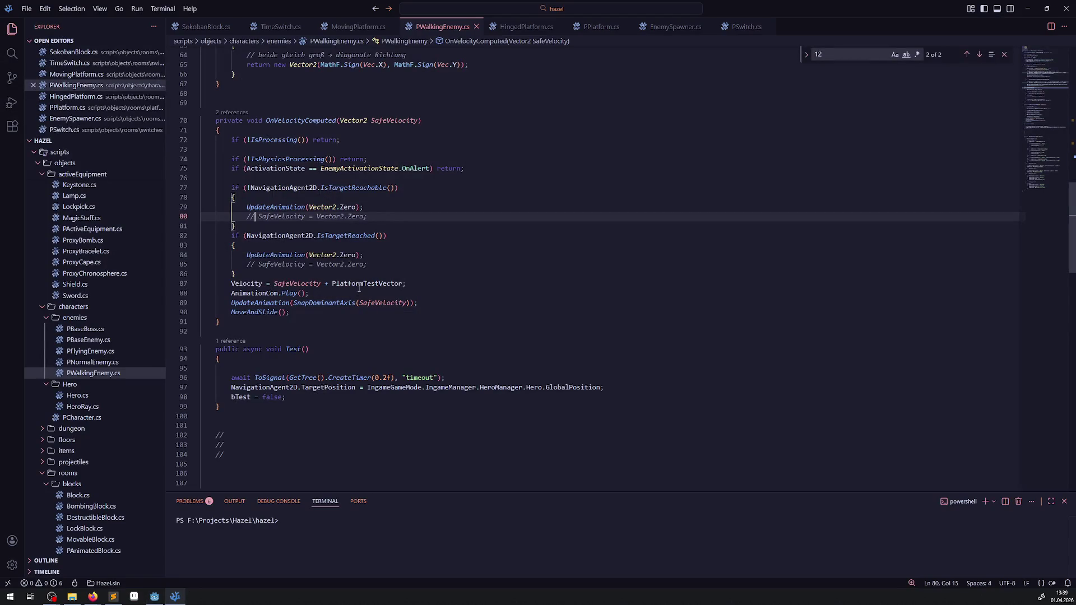
- Uncomment the SafeVelocity resets on lines 80 and 85 and save PWalkingEnemy.cs
double_click(349, 236)
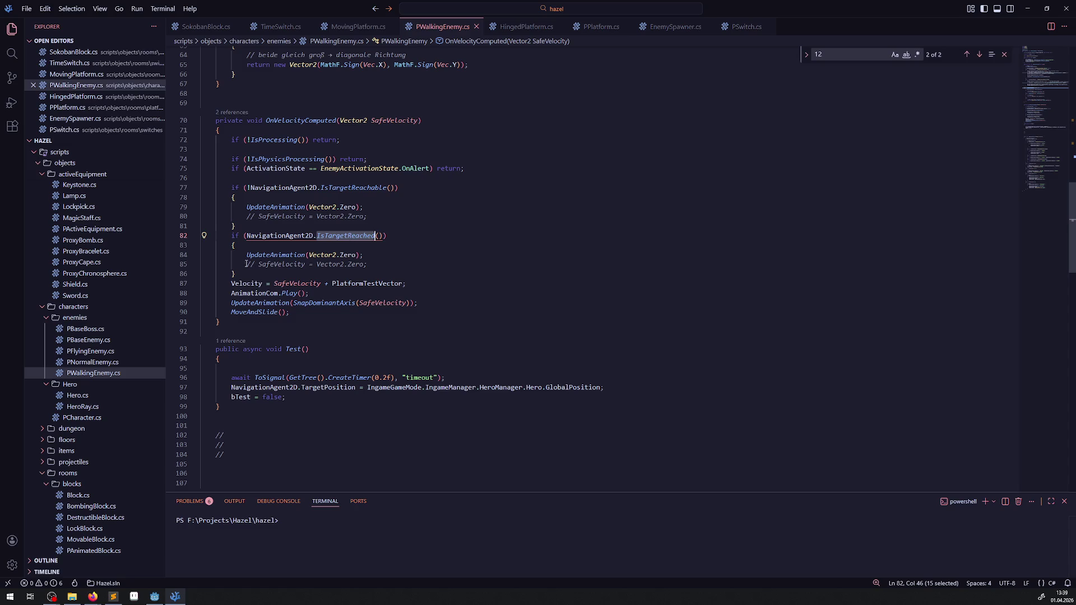
drag(246, 264, 259, 265)
key(BackSpace)
drag(246, 216, 257, 216)
key(BackSpace)
key(ctrl+s)
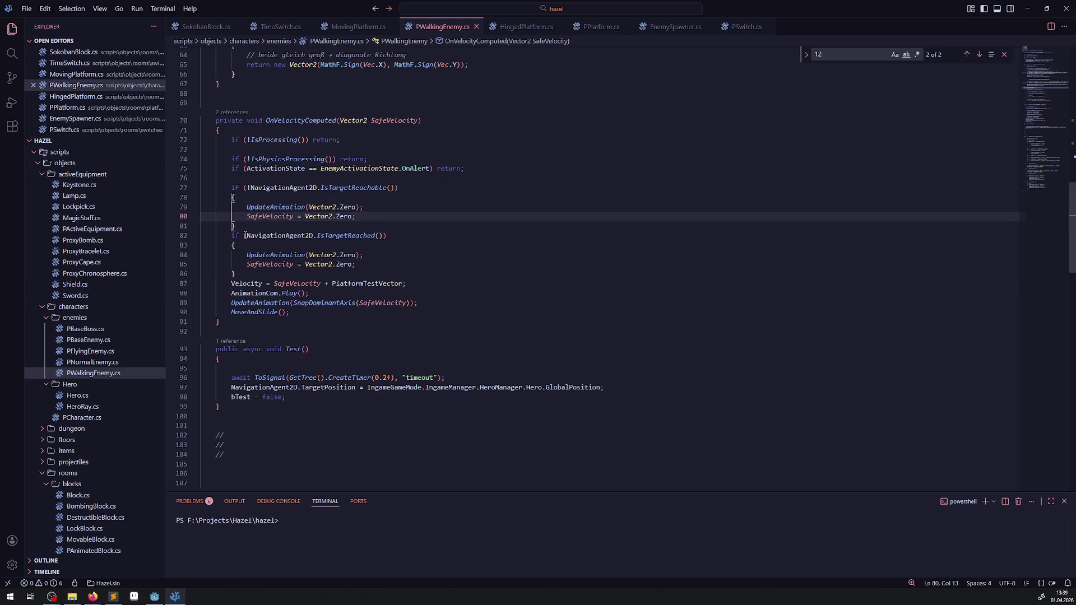
- Replace SafeVelocity with Velocity in the SnapDominantAxis call on line 89
double_click(280, 264)
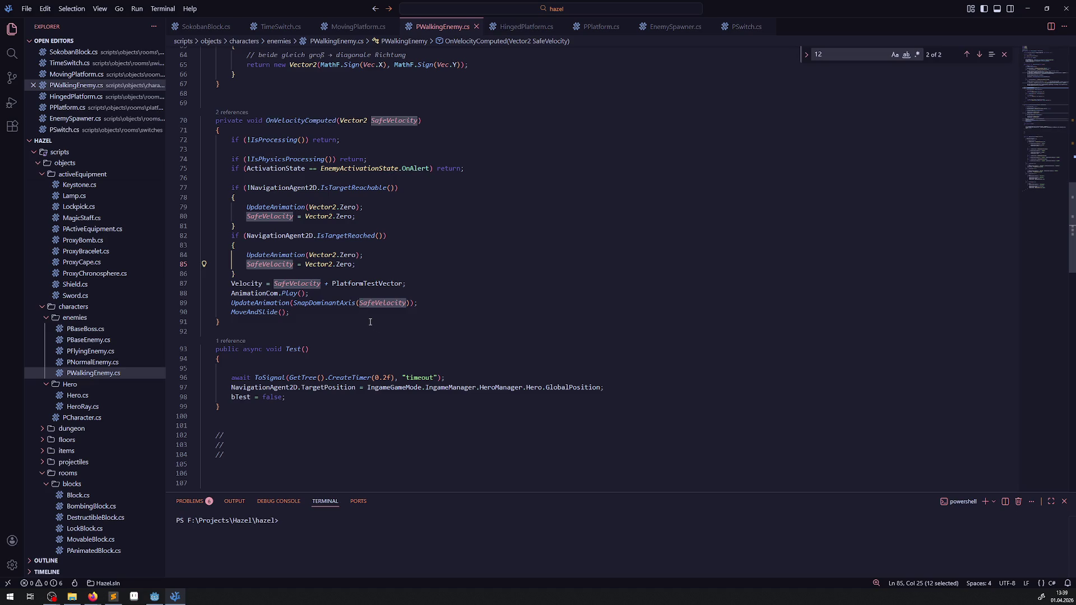
double_click(247, 285)
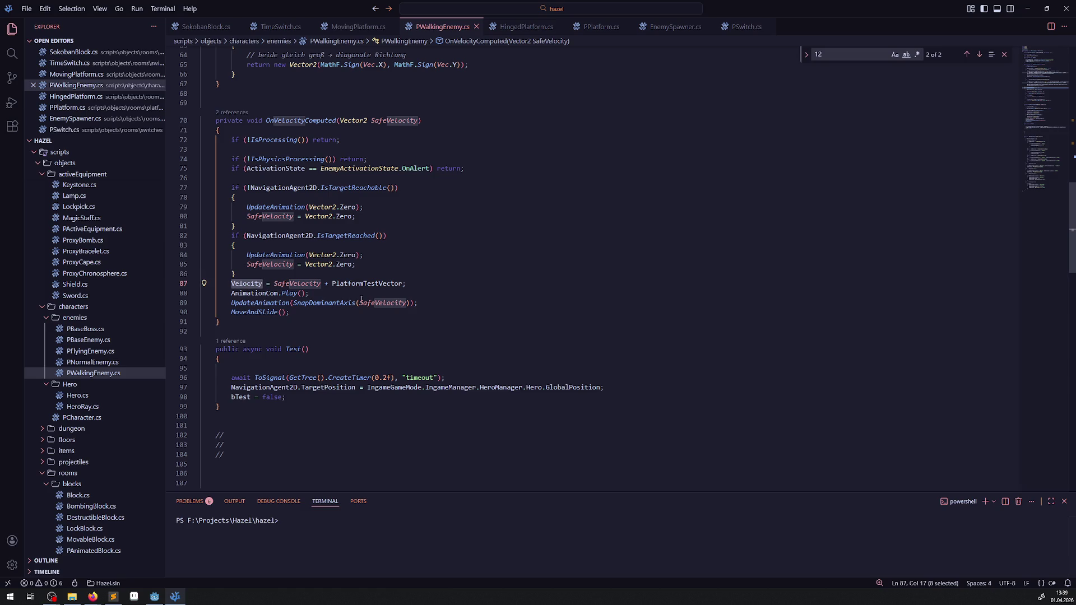
double_click(392, 303)
text(Velocity)
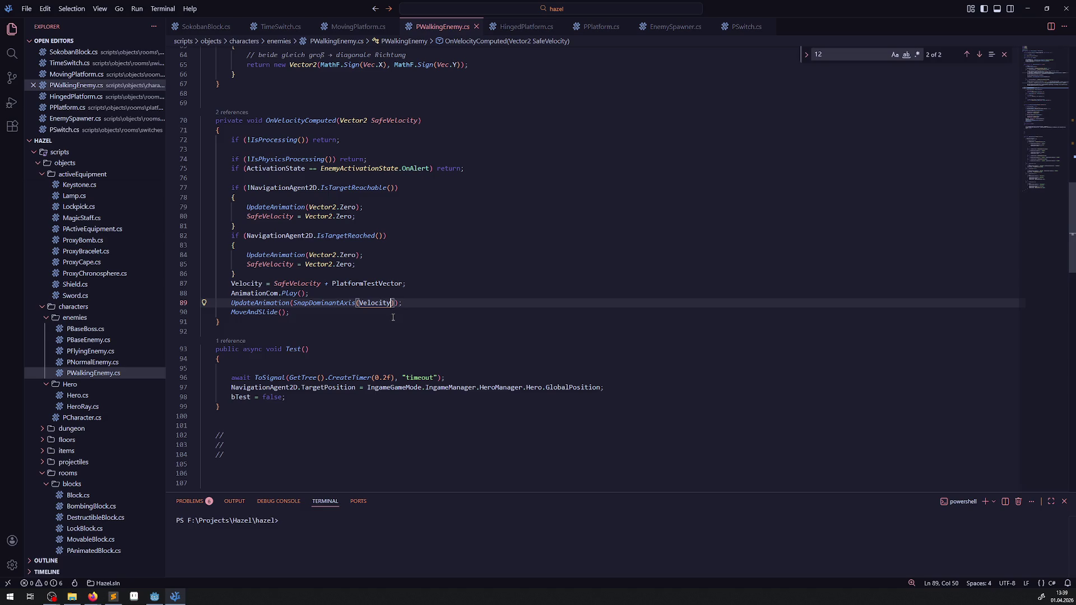
- Move '+ PlatformTestVector' from line 87 to the end of line 47 and save
mouse_move(335, 285)
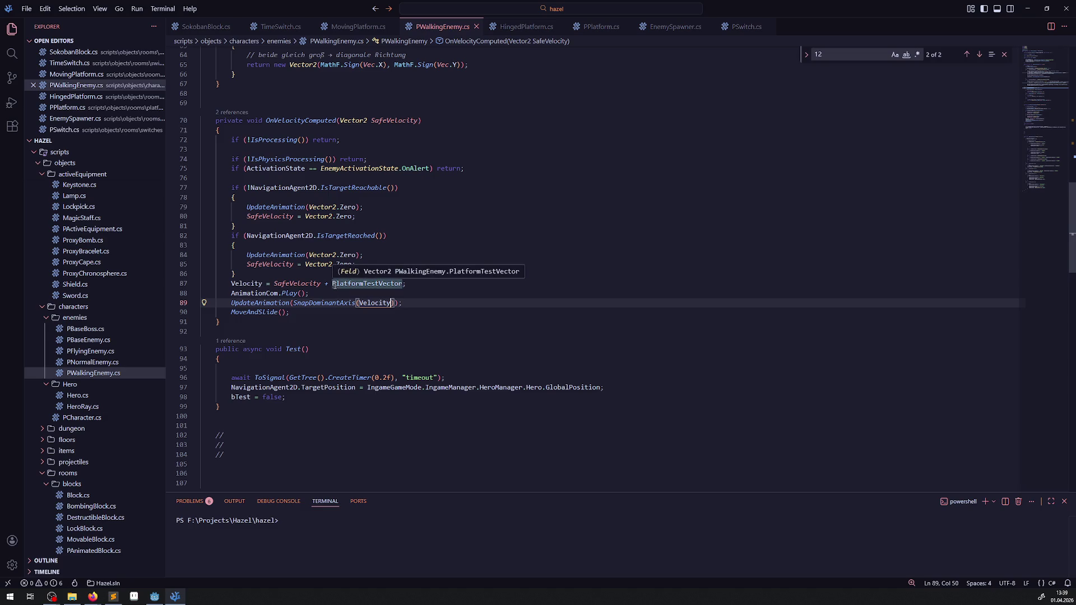
drag(324, 284, 402, 284)
key(ctrl+c)
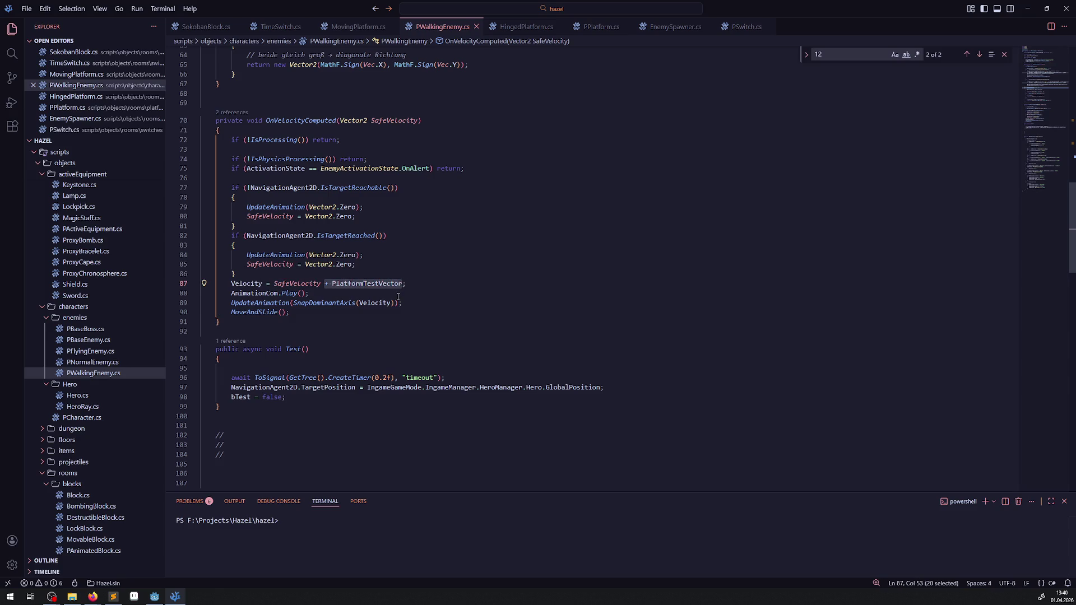
key(BackSpace)
key(BackSpace)
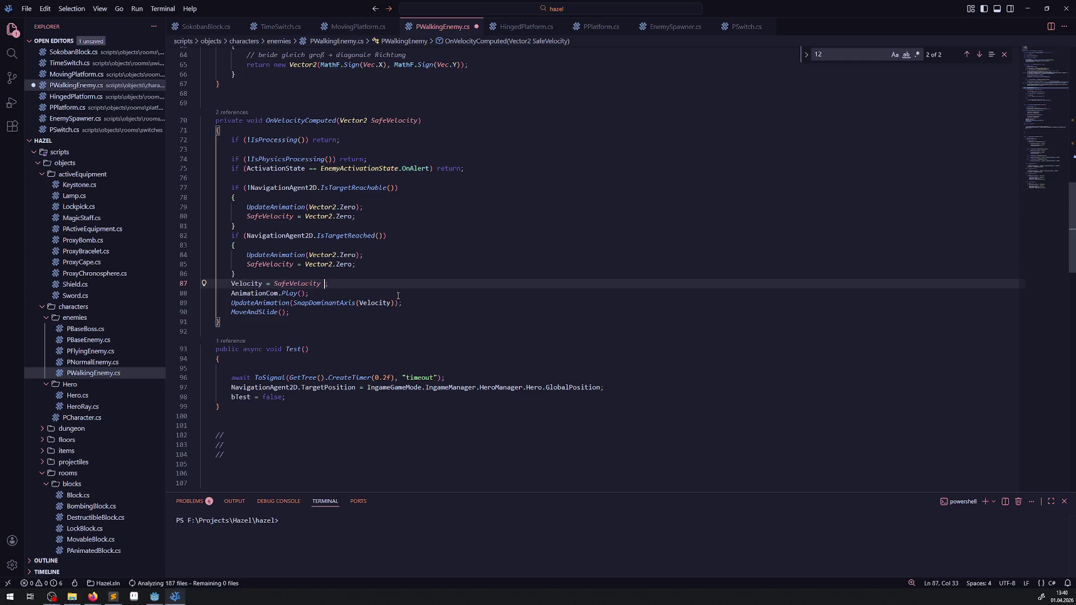
scroll(396, 292, up, 10)
click(395, 159)
key(ctrl+v)
key(ctrl+s)
- Comment out lines 80 and 85 again with // and save the file
scroll(433, 223, down, 7)
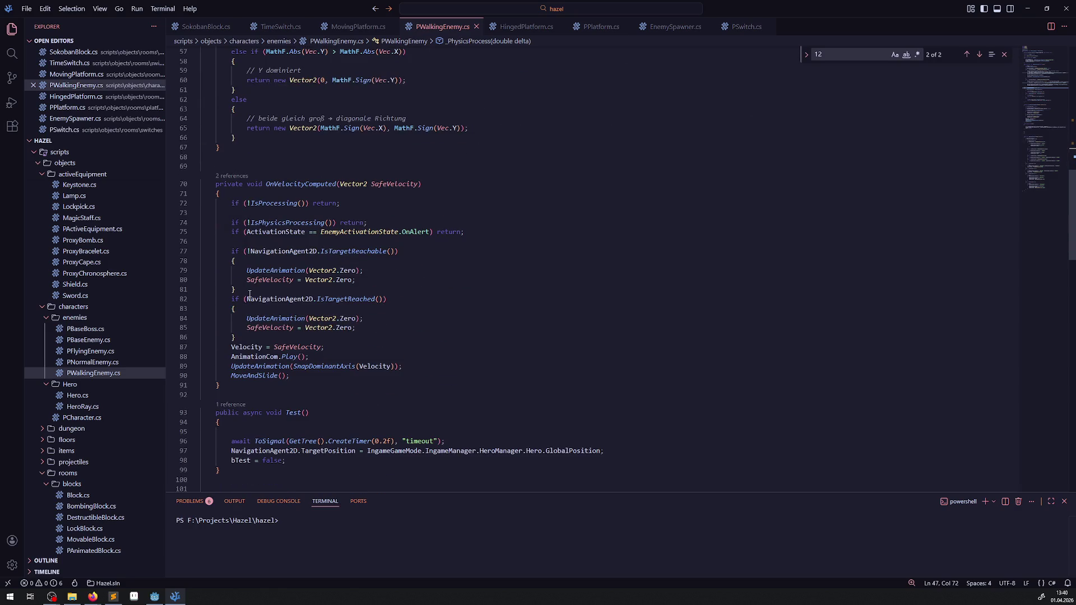
click(240, 280)
text(//)
click(246, 328)
text(//)
key(ctrl+s)
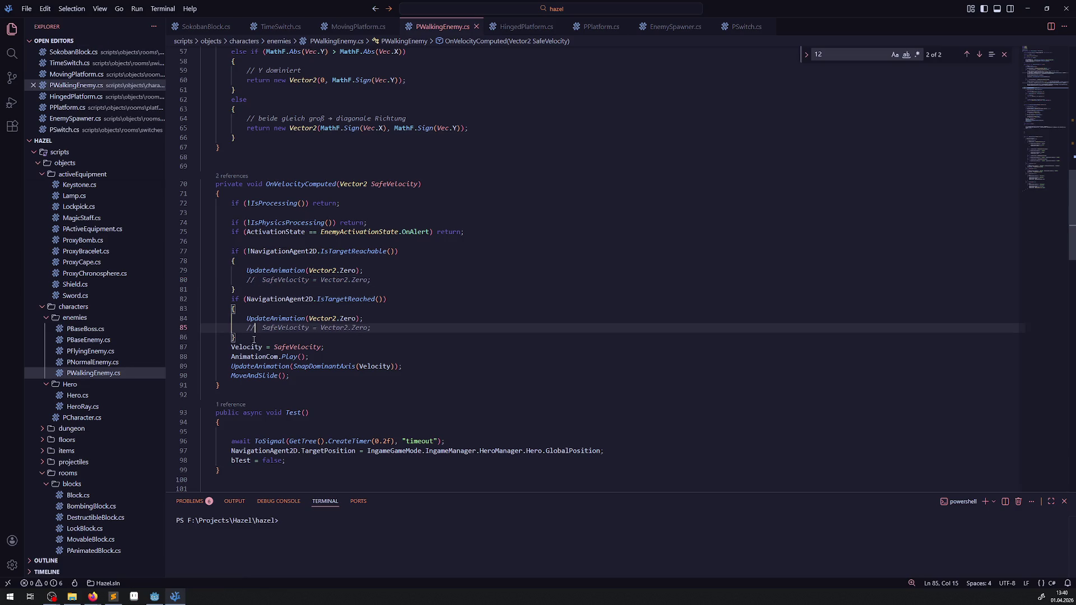
click(156, 598)
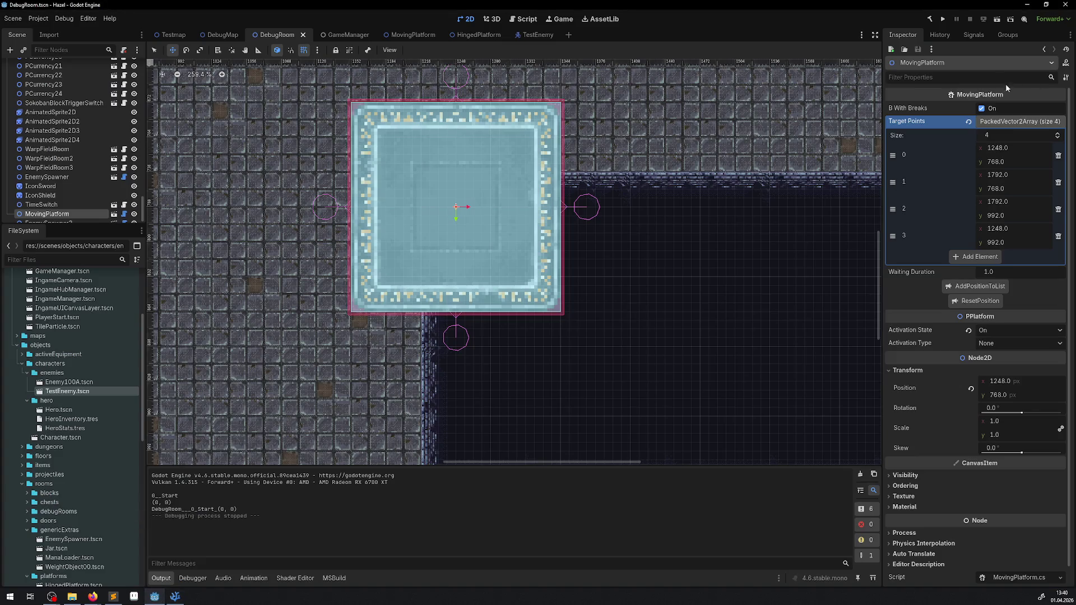
- Run the project and walk the hero past the warp tile onto the moving platform
click(943, 20)
click(174, 598)
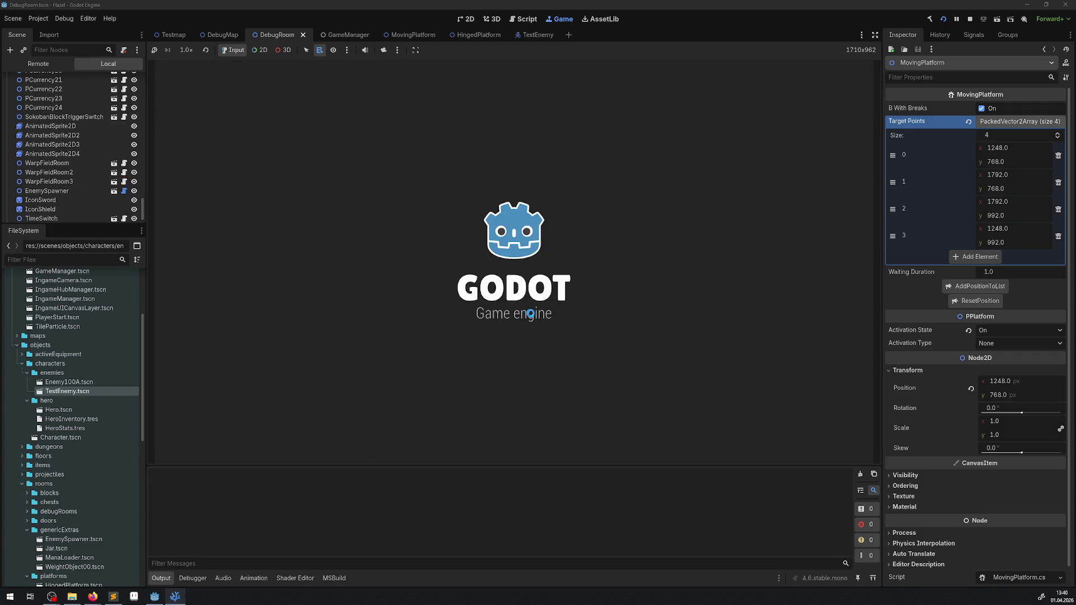
key(Down)
key(Left)
key(Left)
key(Up)
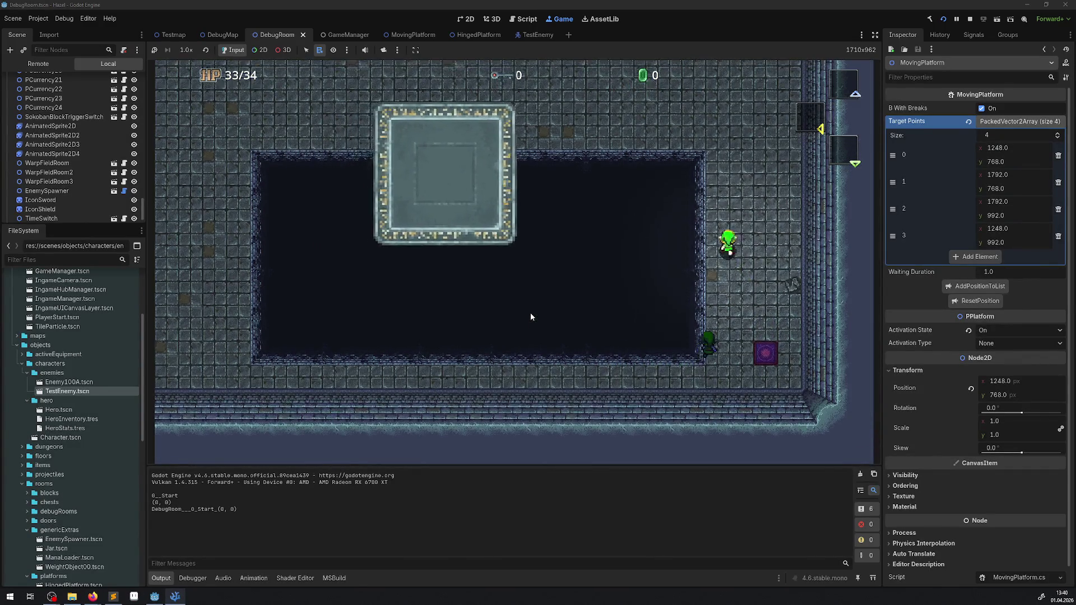
key(Up)
key(Left)
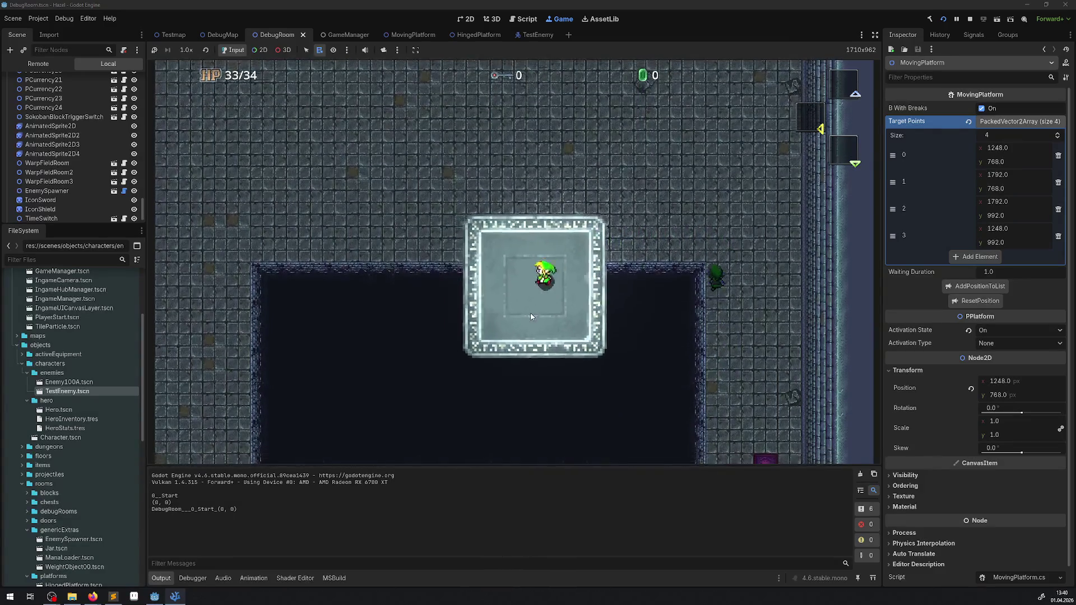
- Ride the platform, step off and walk right along the pit, then stop the game
key(Down)
key(Left)
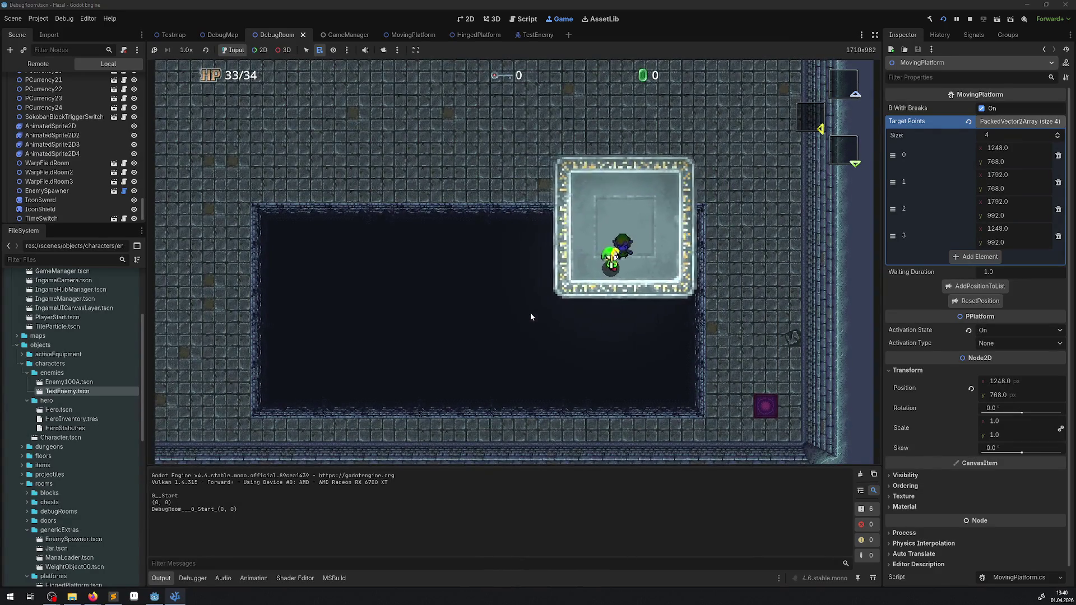
key(Up)
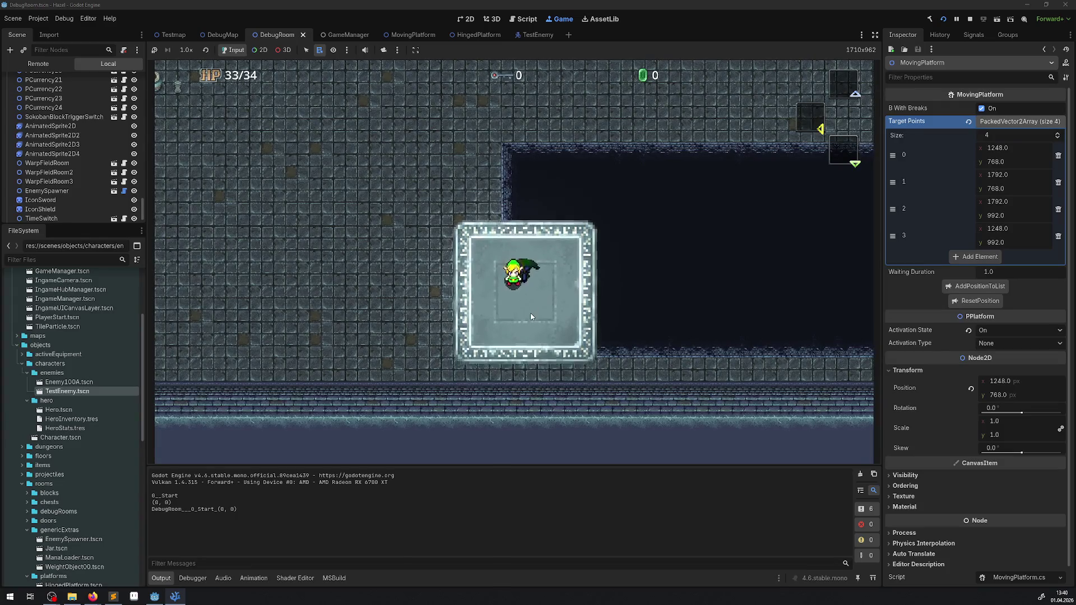
key(Left)
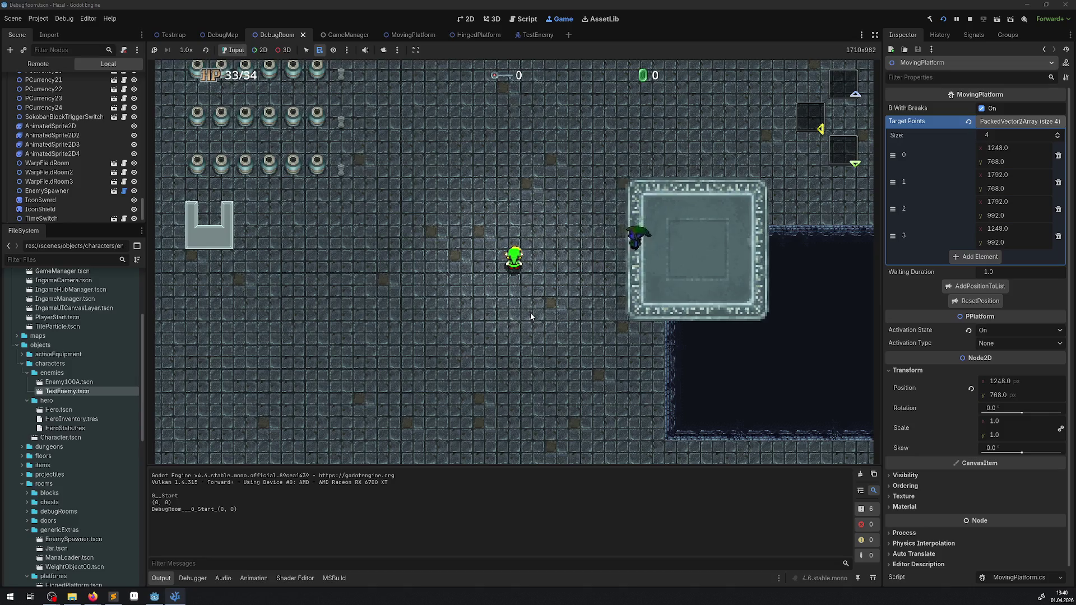
key(Right)
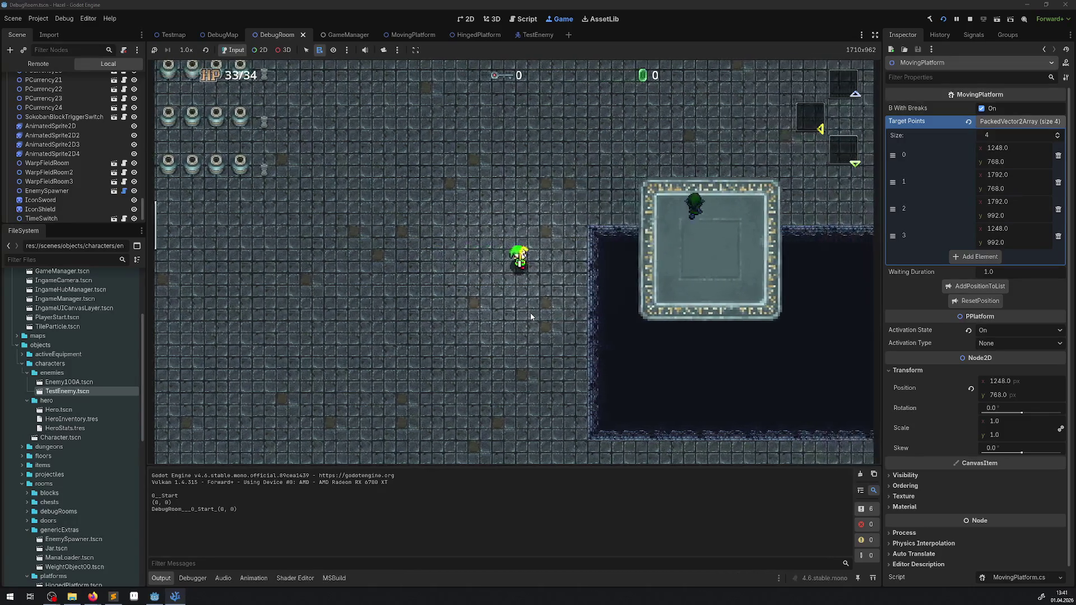
key(Up)
key(Right)
key(Right)
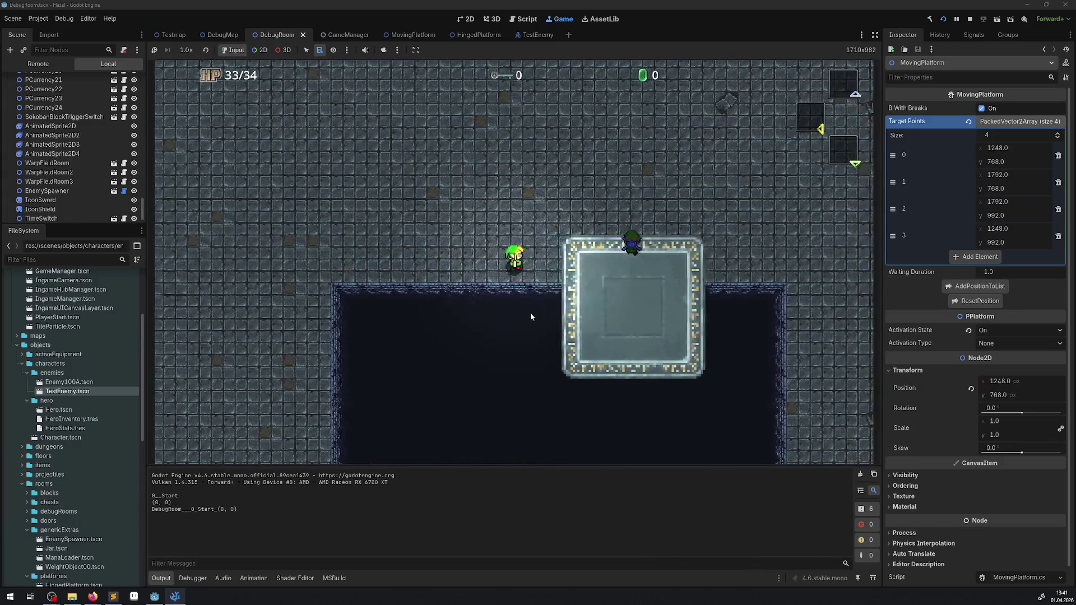
key(Right)
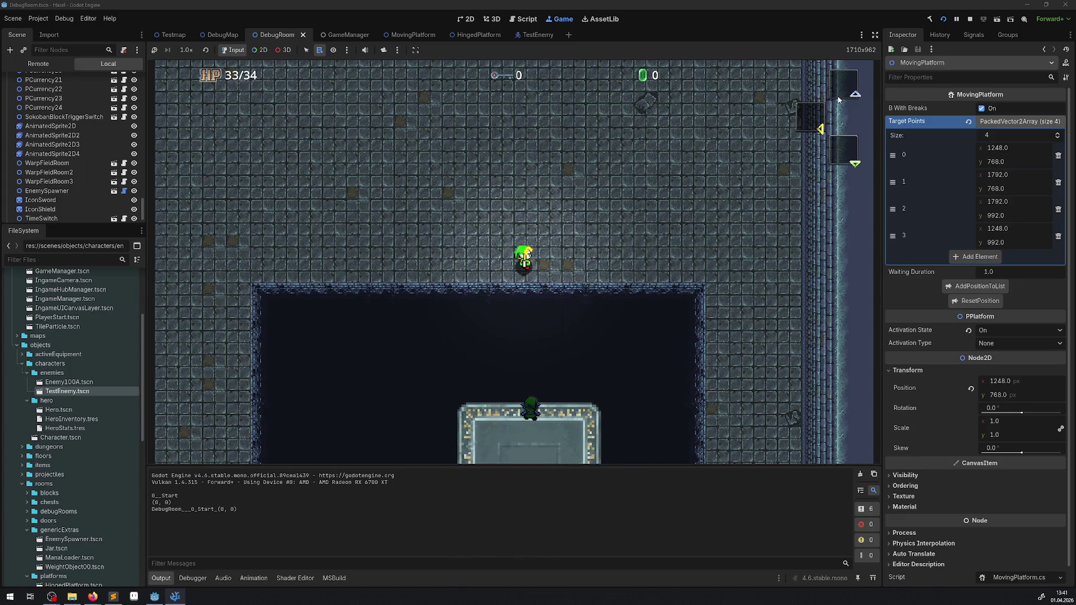
click(970, 20)
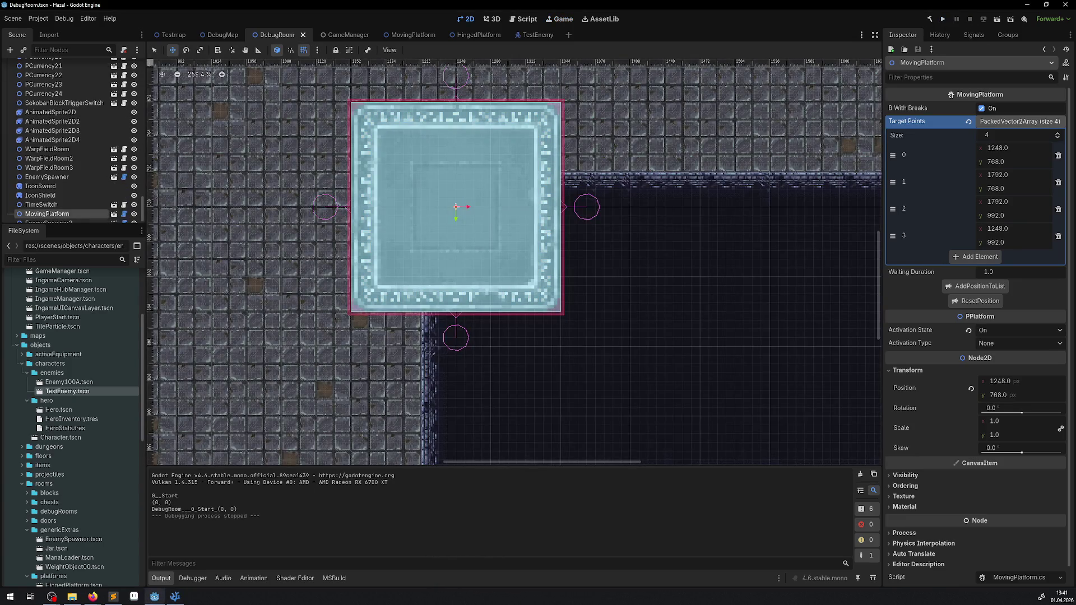
- Back in PWalkingEnemy.cs, select IsTargetReached on line 82 to read its documentation
click(184, 597)
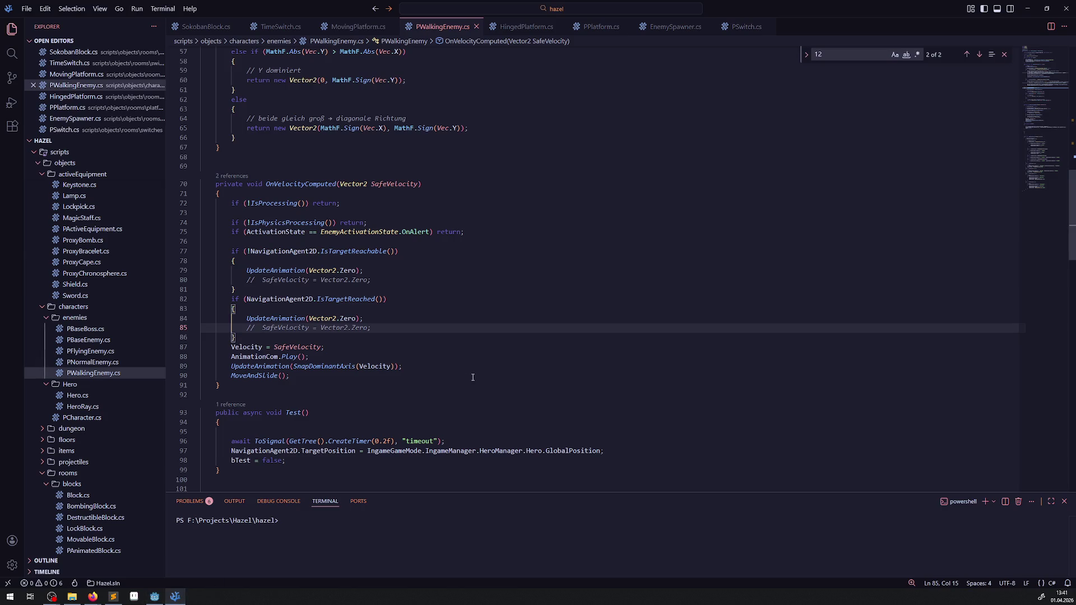
scroll(398, 367, up, 10)
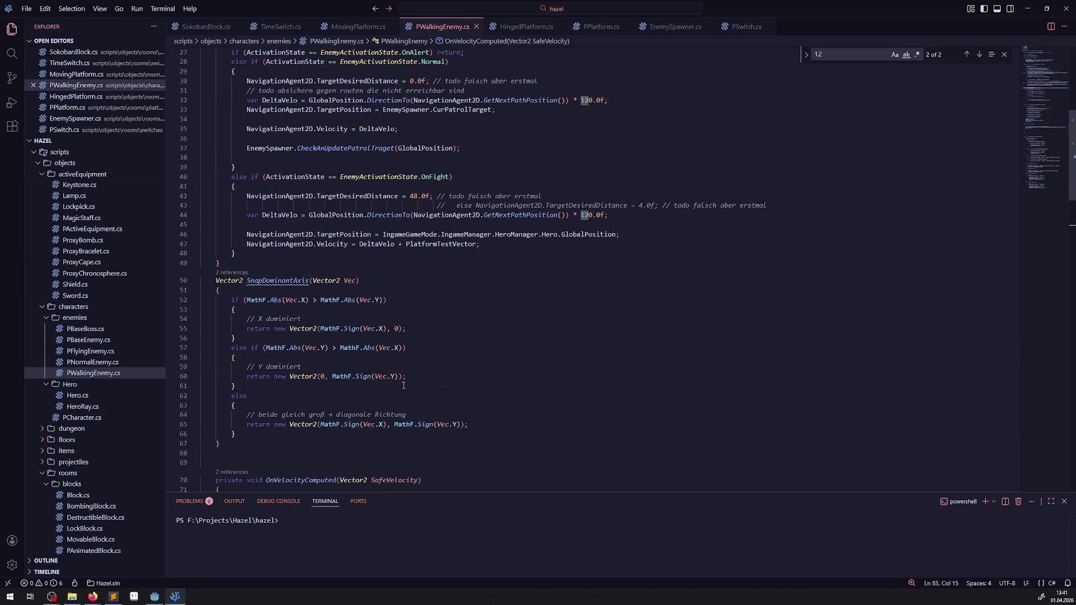
scroll(401, 383, down, 4)
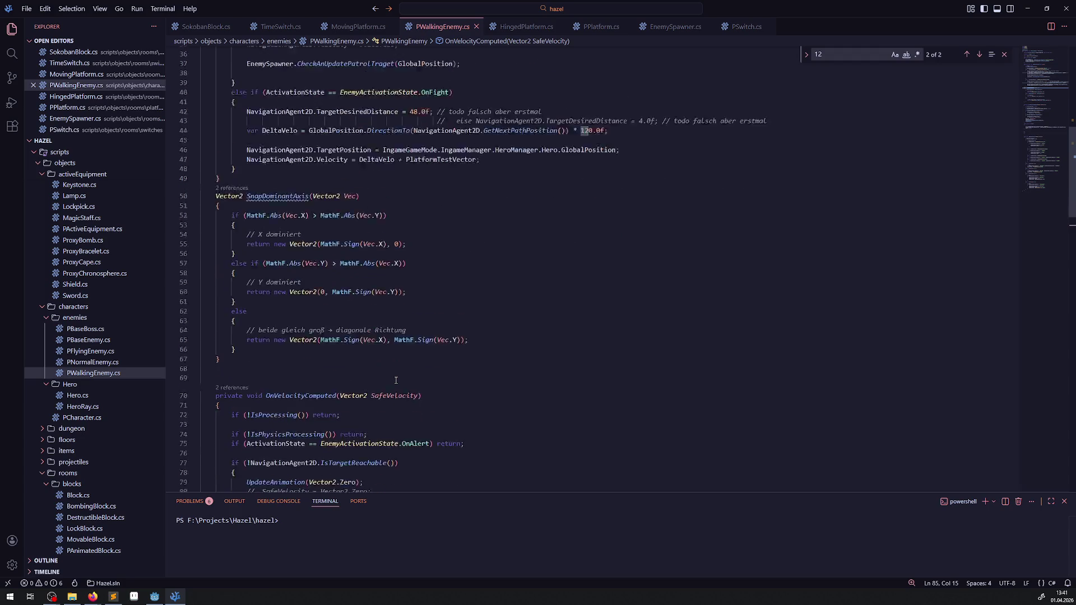
scroll(396, 381, down, 3)
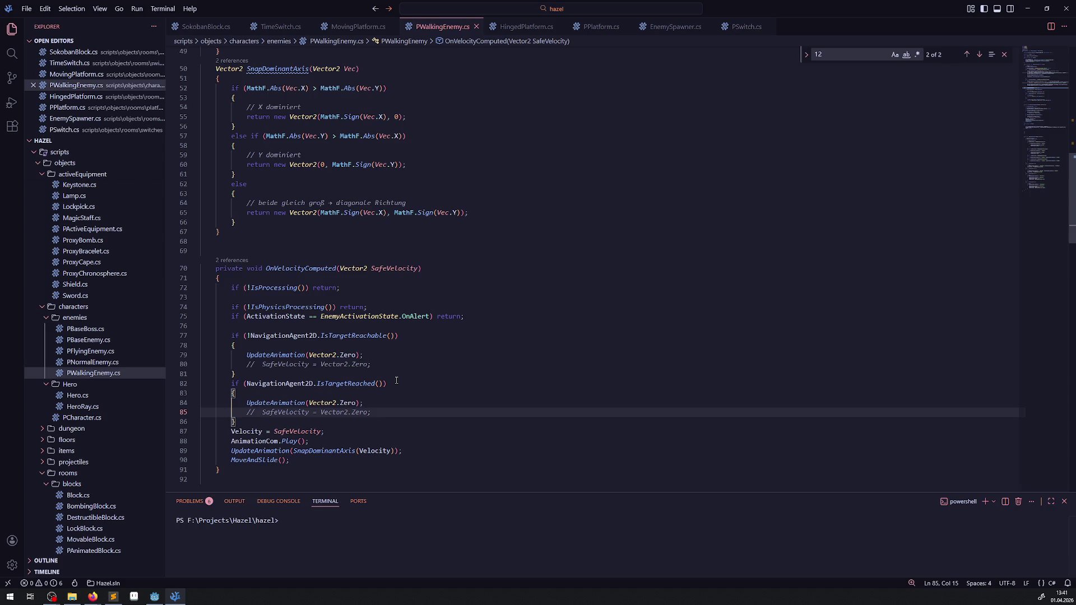
key(Up)
key(Up)
key(Up)
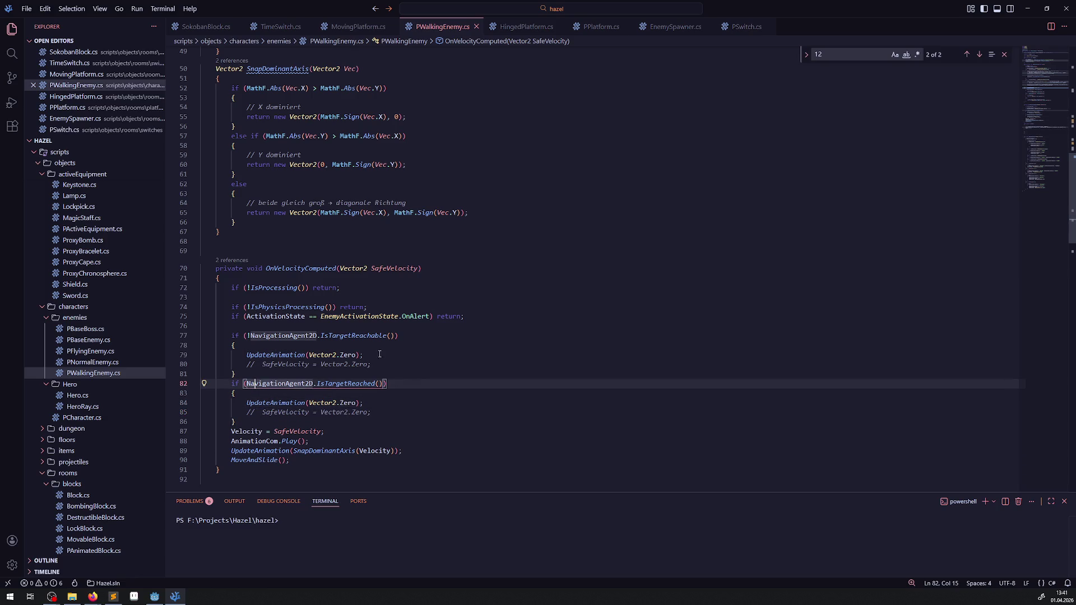
double_click(355, 385)
mouse_move(355, 385)
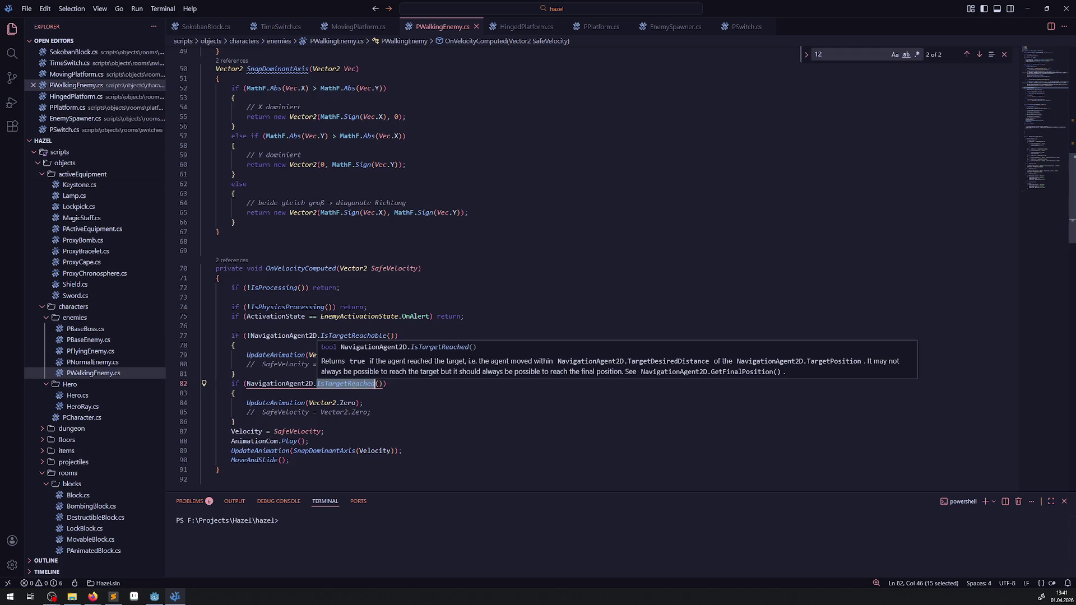
- Uncomment the SafeVelocity resets on lines 85 and 80 with Ctrl+/ and save
click(254, 413)
key(ctrl+slash)
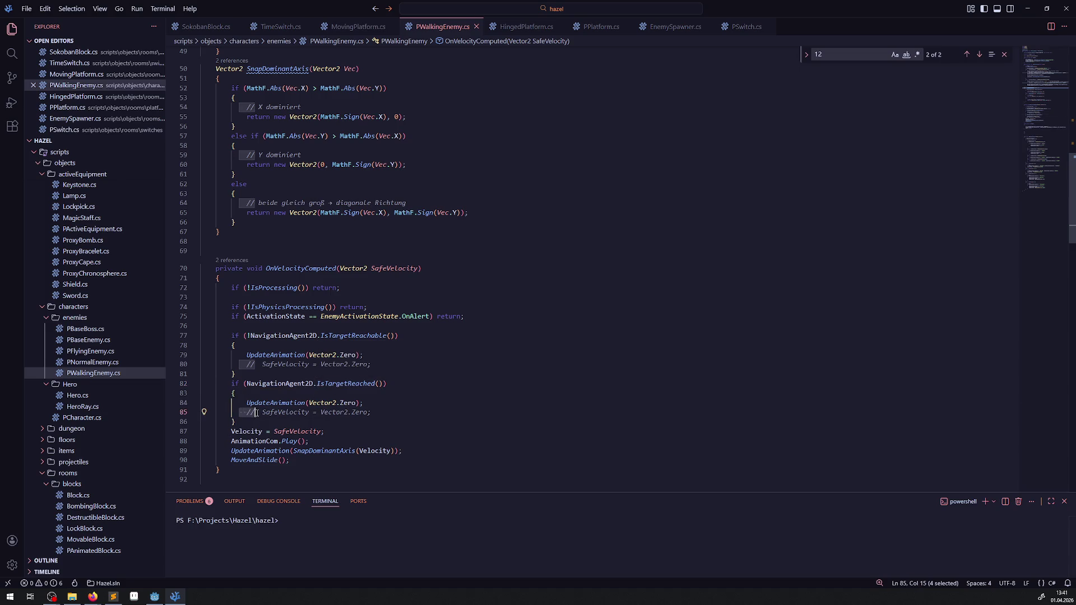
click(261, 365)
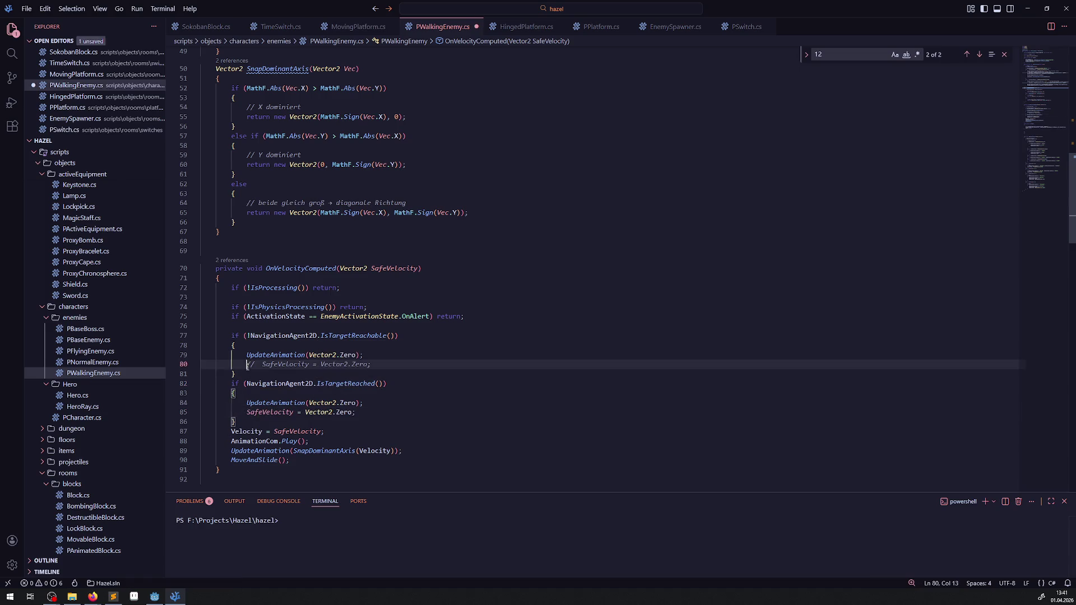
key(ctrl+slash)
key(ctrl+s)
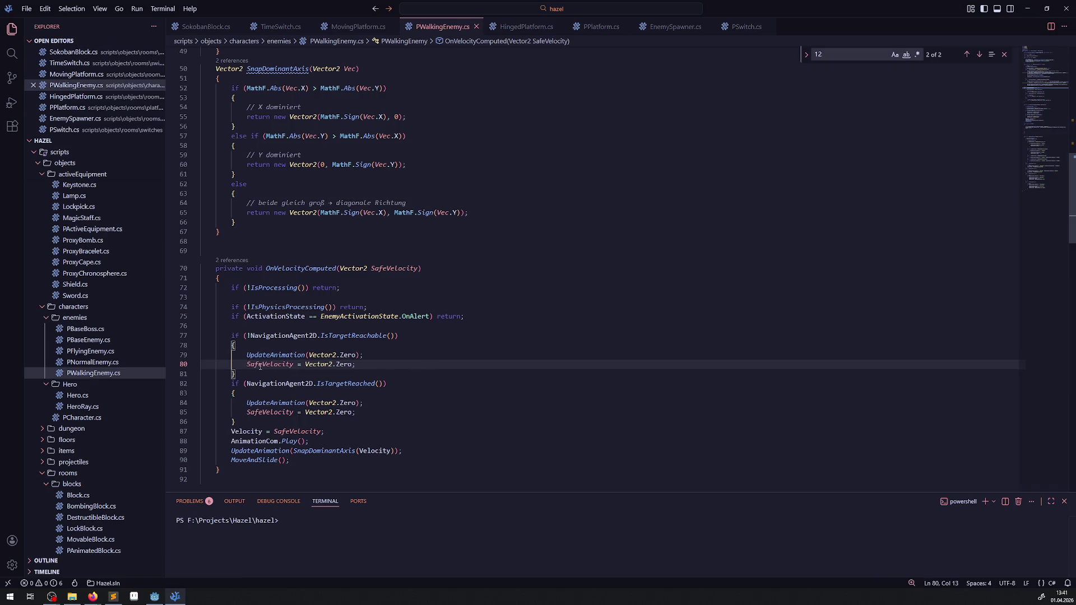
- Review PlatformTestVector's uses and the OnVelocityComputed method code
scroll(355, 226, up, 6)
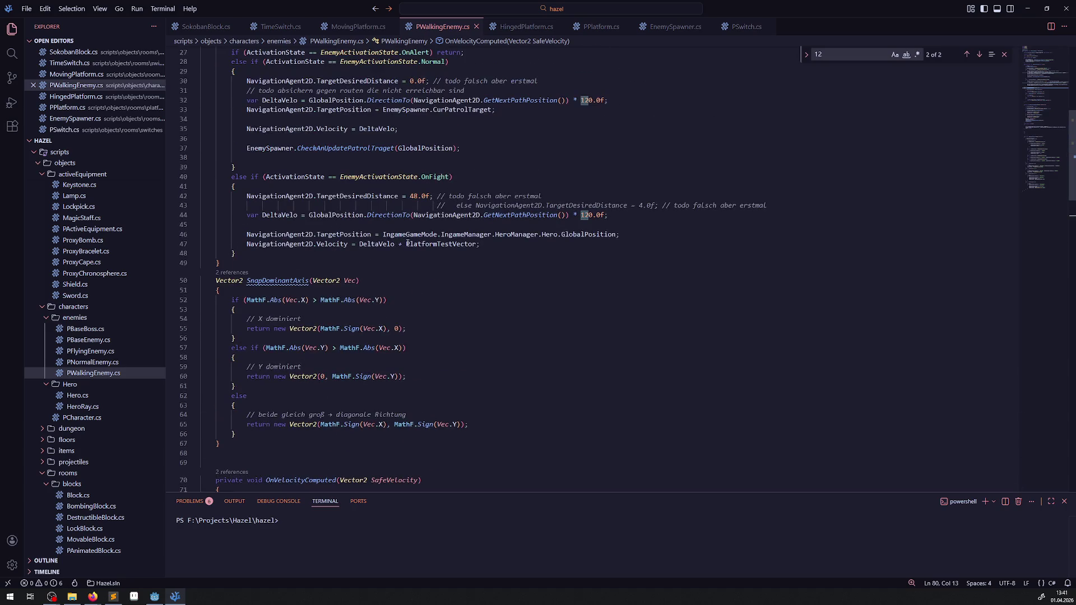
double_click(408, 244)
scroll(325, 346, down, 10)
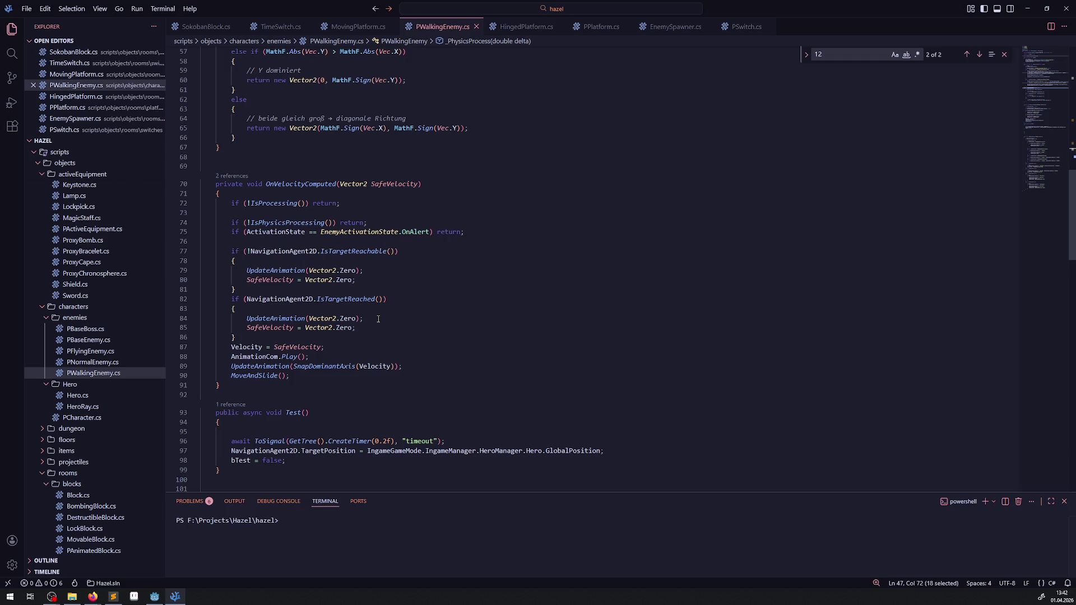
drag(390, 166, 391, 327)
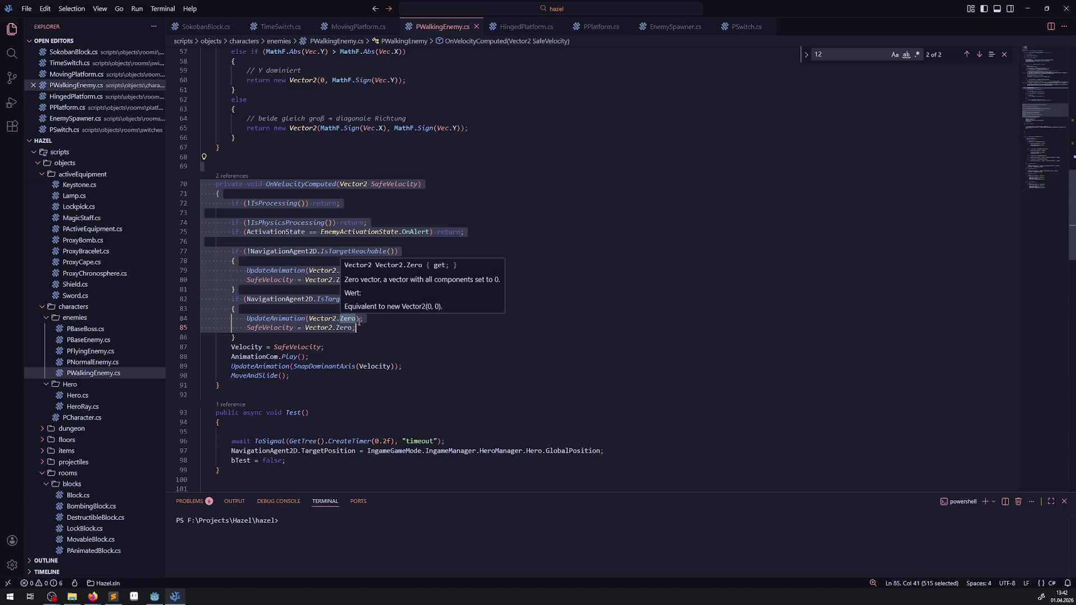
click(264, 332)
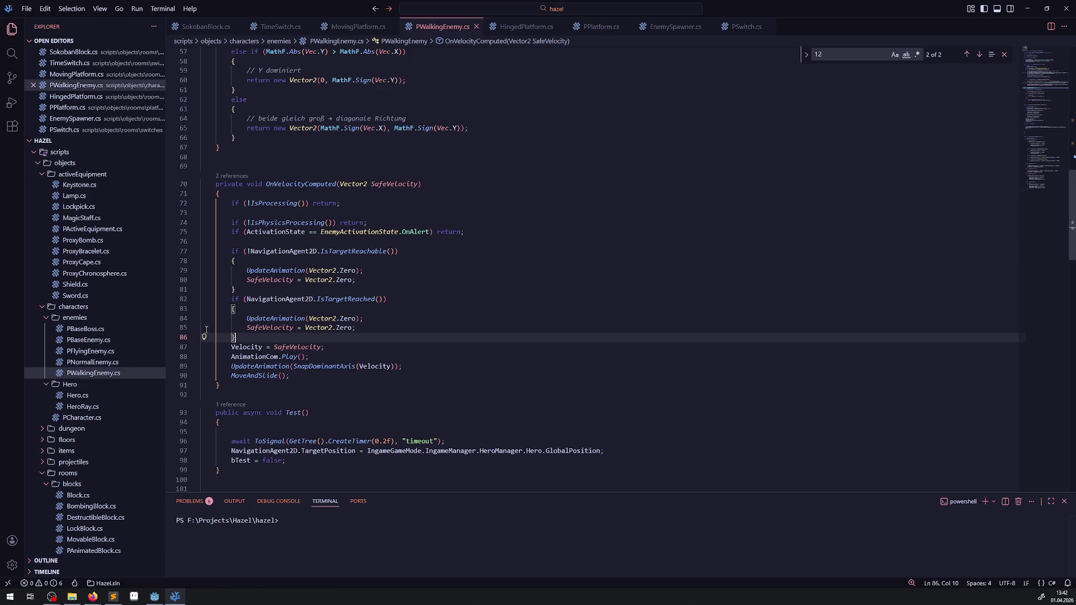
scroll(342, 270, up, 6)
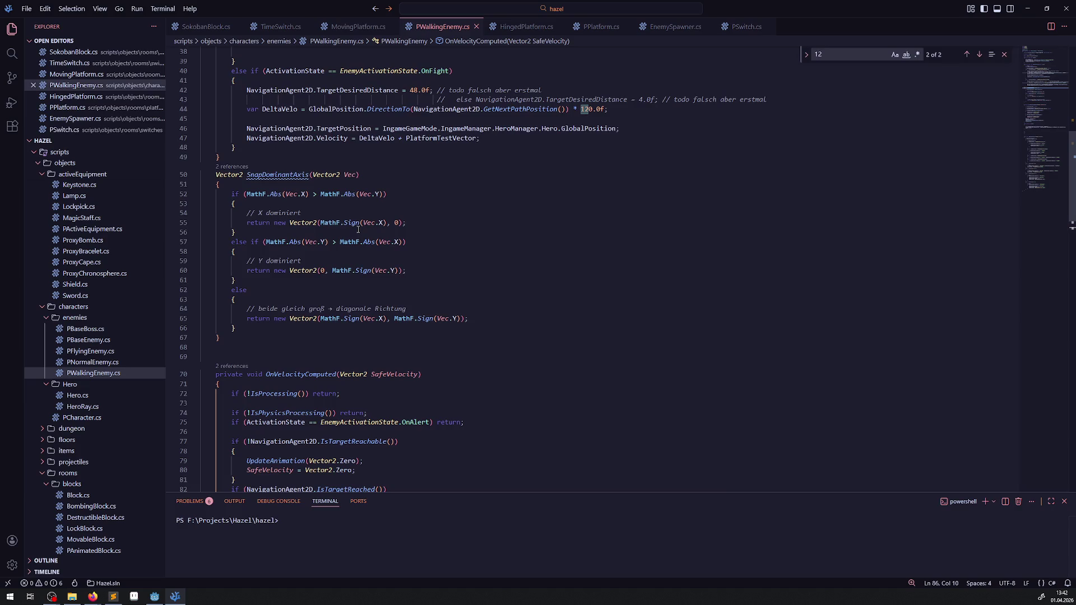
scroll(269, 390, down, 4)
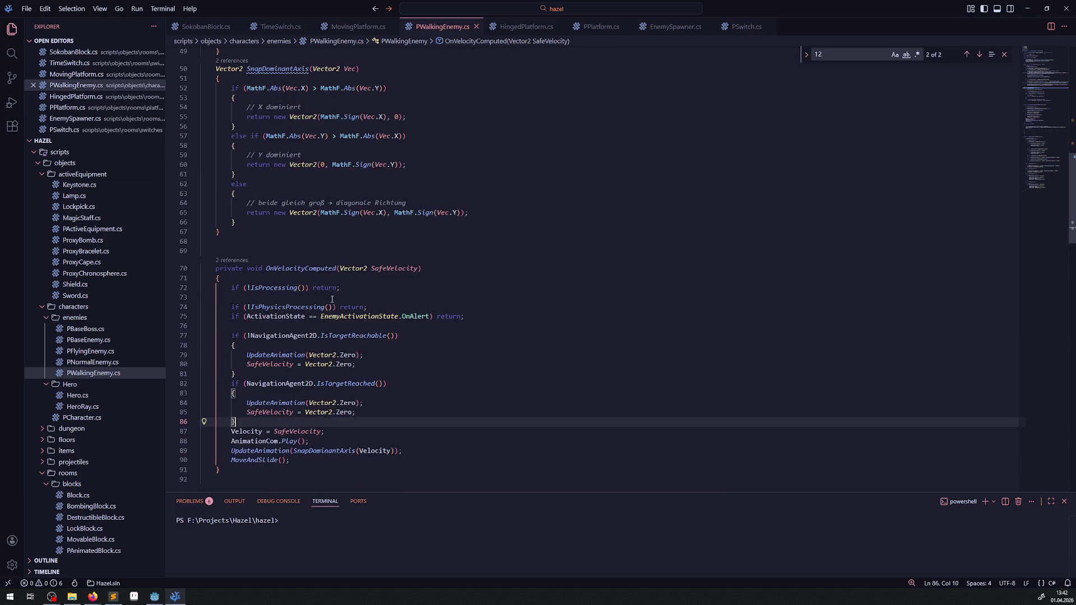
- Select the NavigationAgent2D.IsTargetReached() call on line 82 and place the caret at line 47
drag(247, 383, 384, 385)
key(ctrl+c)
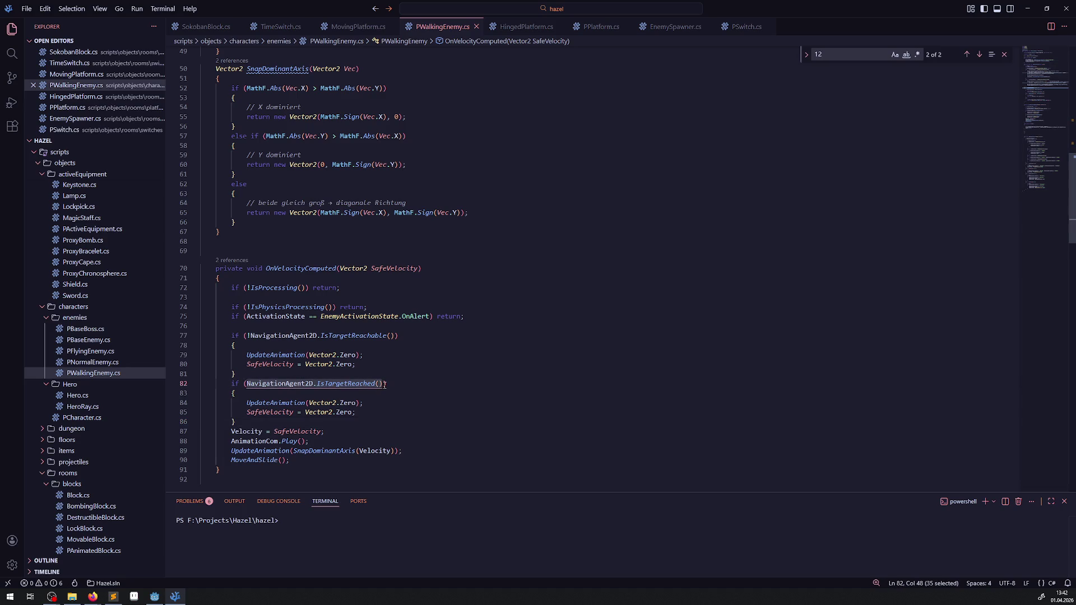
scroll(384, 385, up, 9)
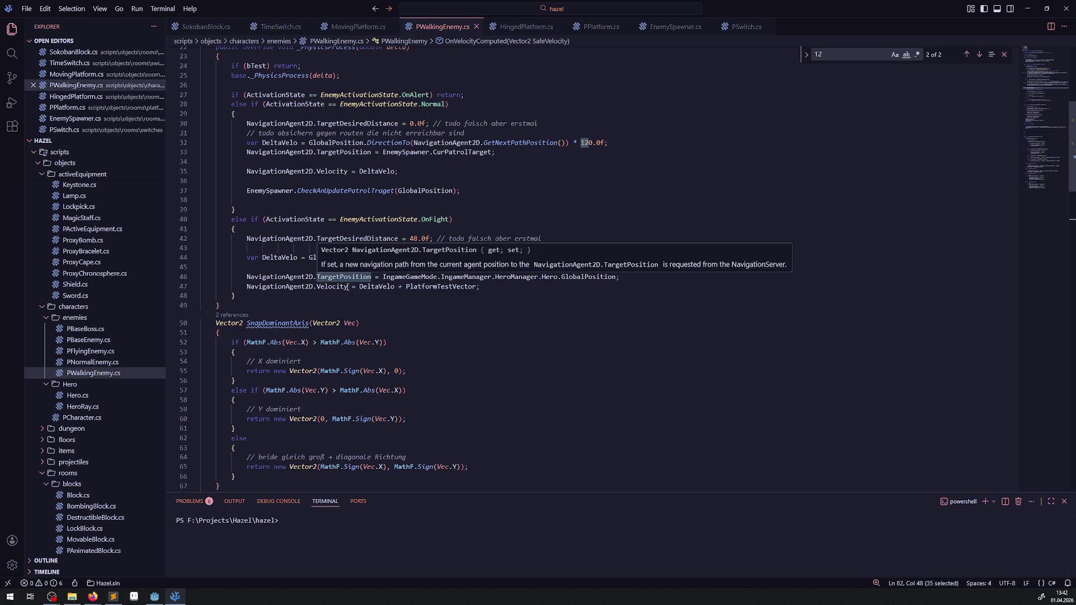
click(246, 287)
- Paste IsTargetReached() onto line 47, wrap it as an if condition, and save
key(ctrl+v)
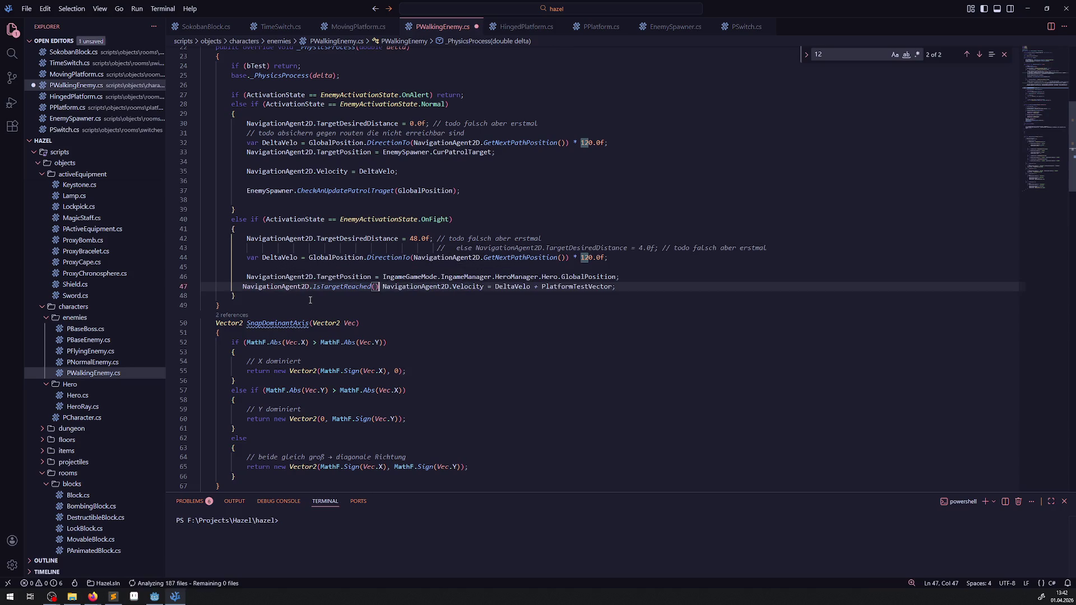
key(ctrl+s)
click(242, 287)
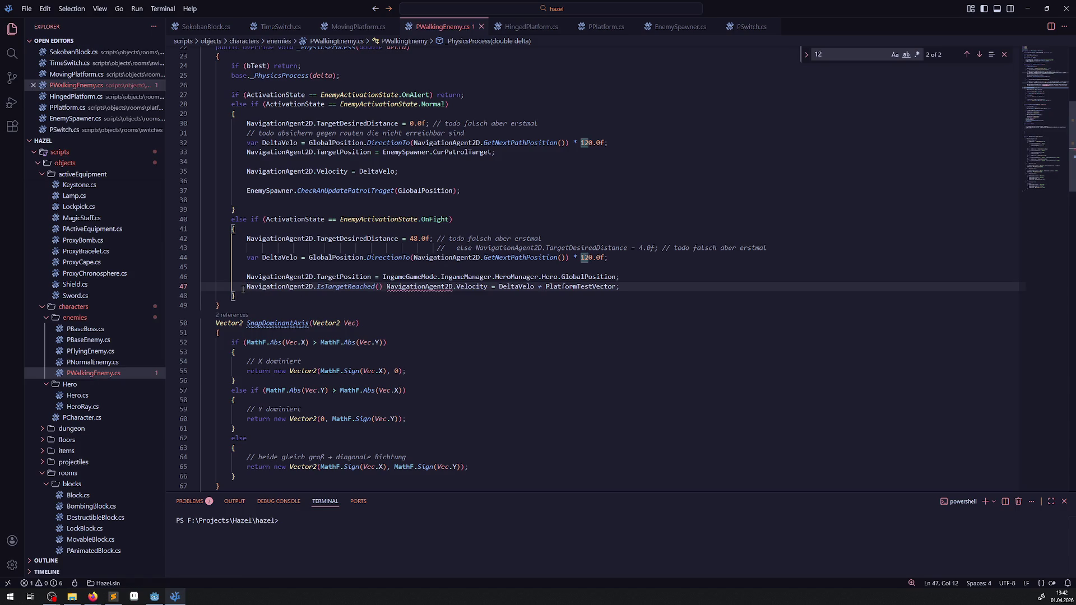
text(if()
key(ctrl+Right)
key(ctrl+Right)
text())
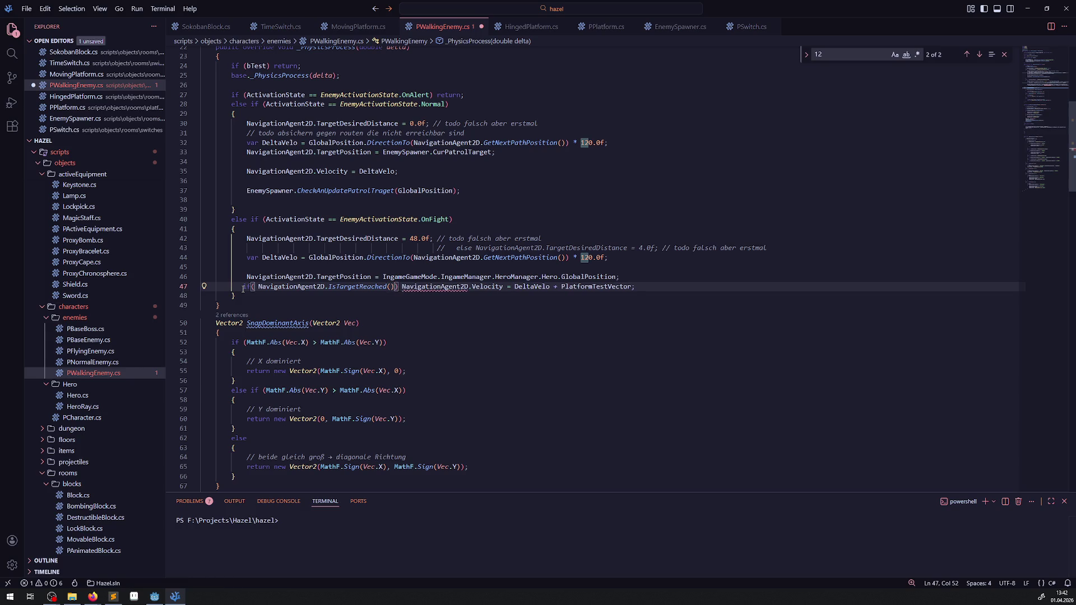
key(ctrl+s)
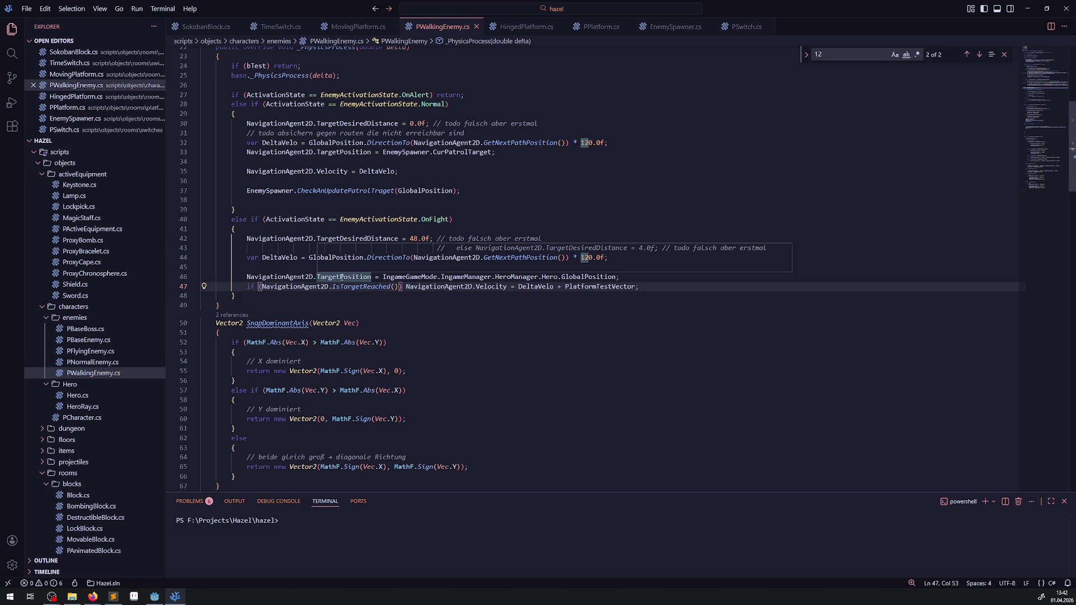
- Duplicate line 47 as line 48 and replace its condition with else, then save
double_click(357, 277)
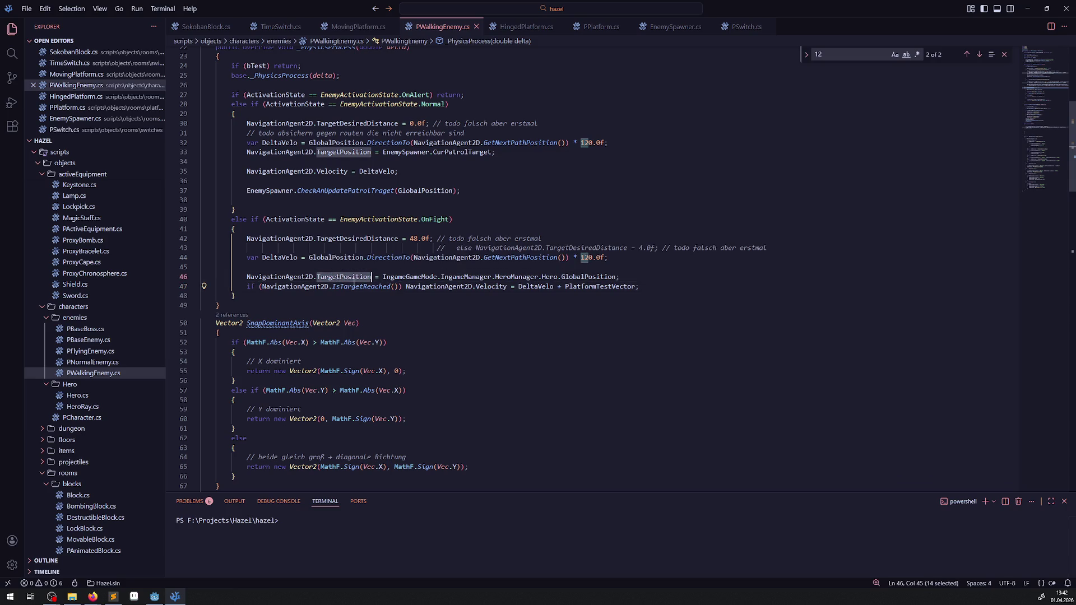
click(507, 287)
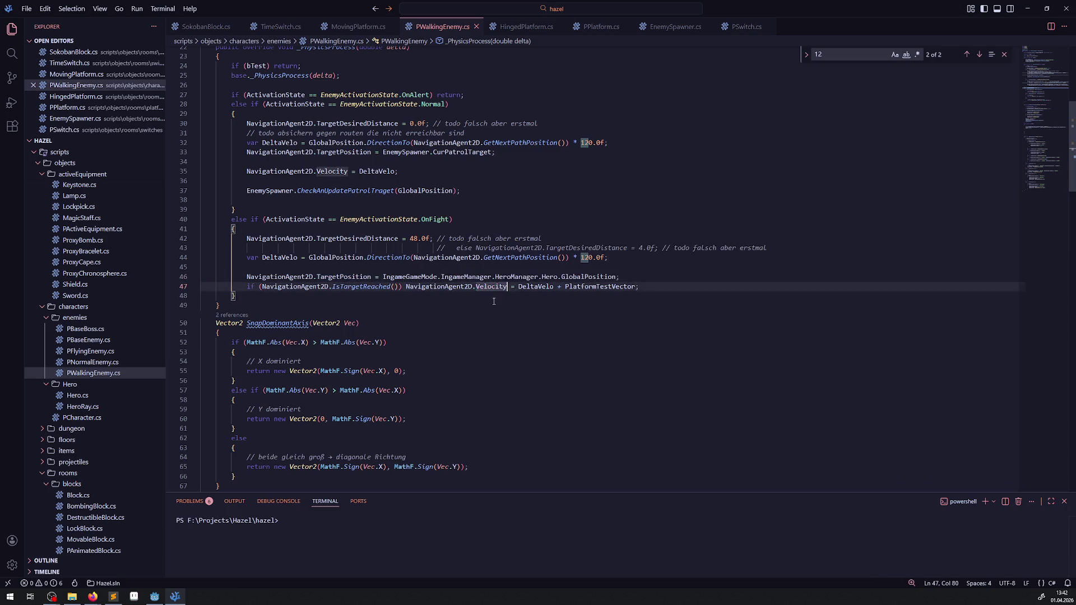
key(shift+alt+Down)
drag(247, 296, 402, 296)
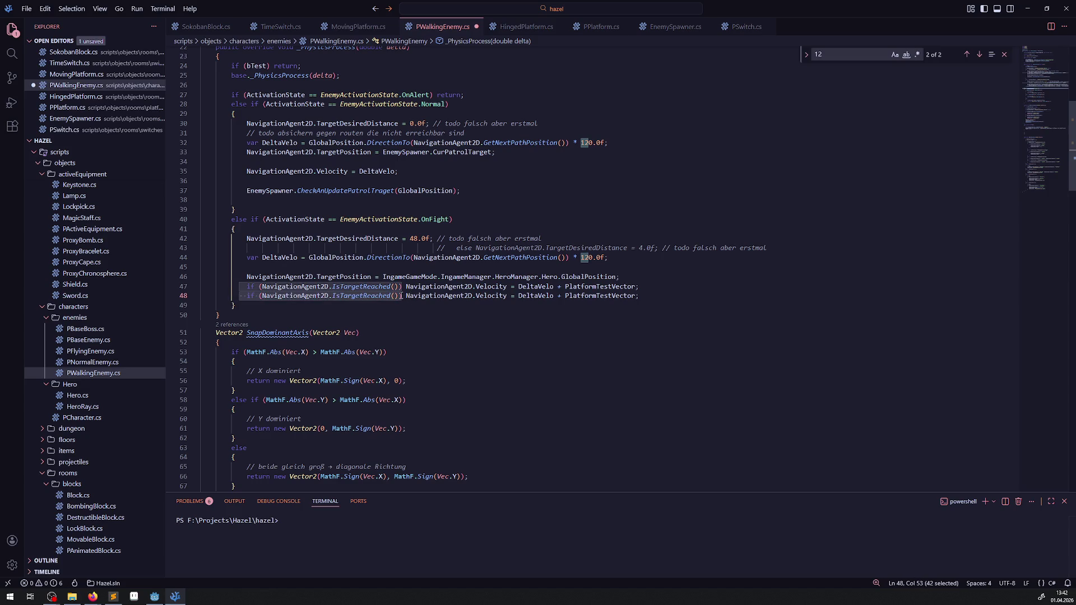
text(else)
key(ctrl+s)
- Remove DeltaVelo from the reached-target velocity on line 47, leaving PlatformTestVector
click(526, 287)
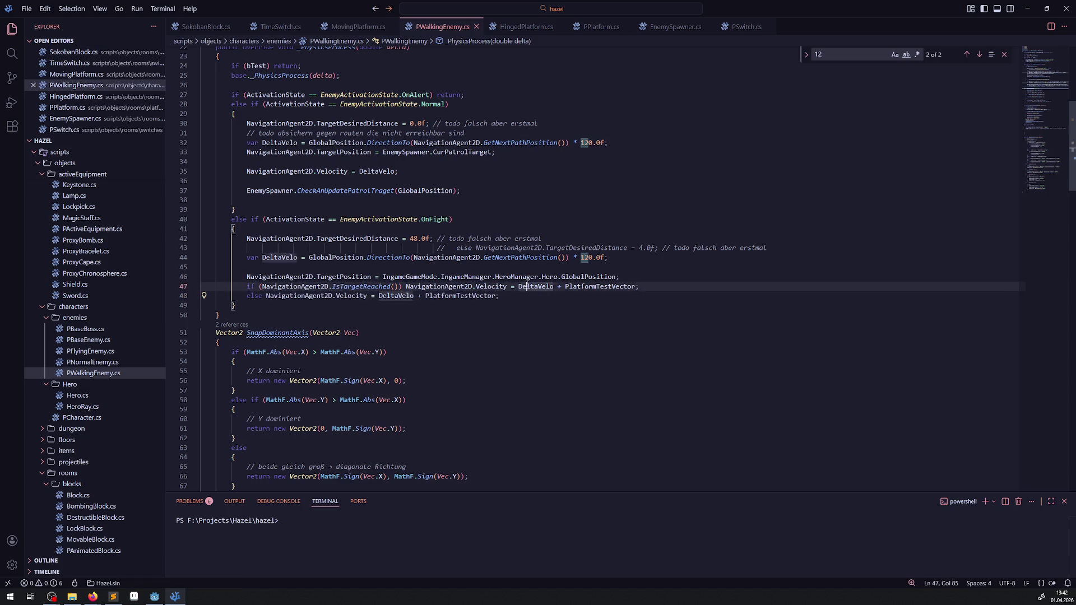
key(ctrl+BackSpace)
key(ctrl+Delete)
key(ctrl+Delete)
key(Down)
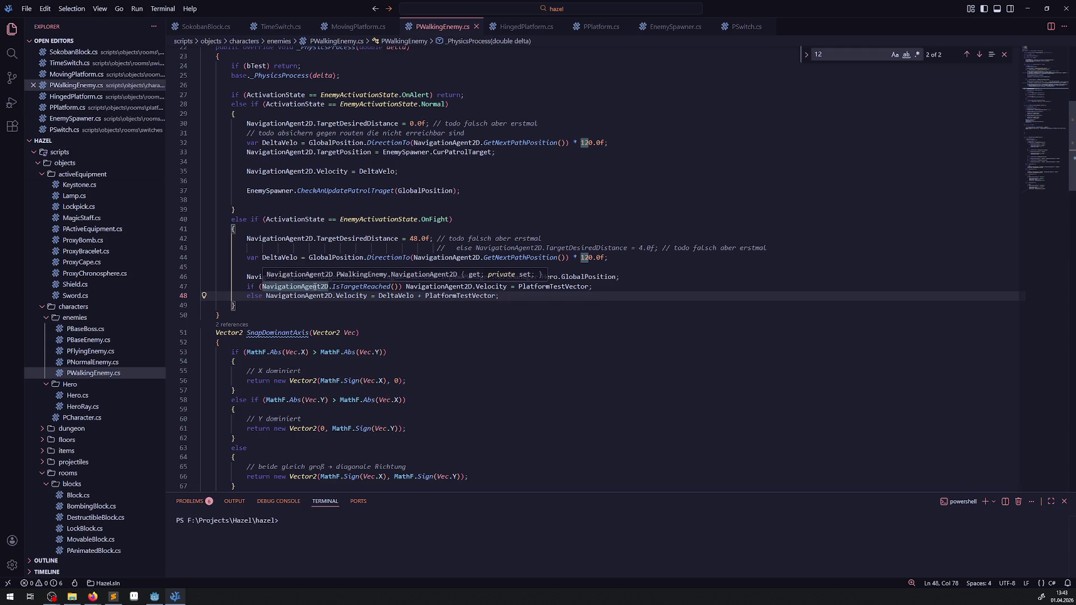
- Select the IsTargetReached if condition on line 47 and move to empty line 45
click(504, 322)
double_click(357, 277)
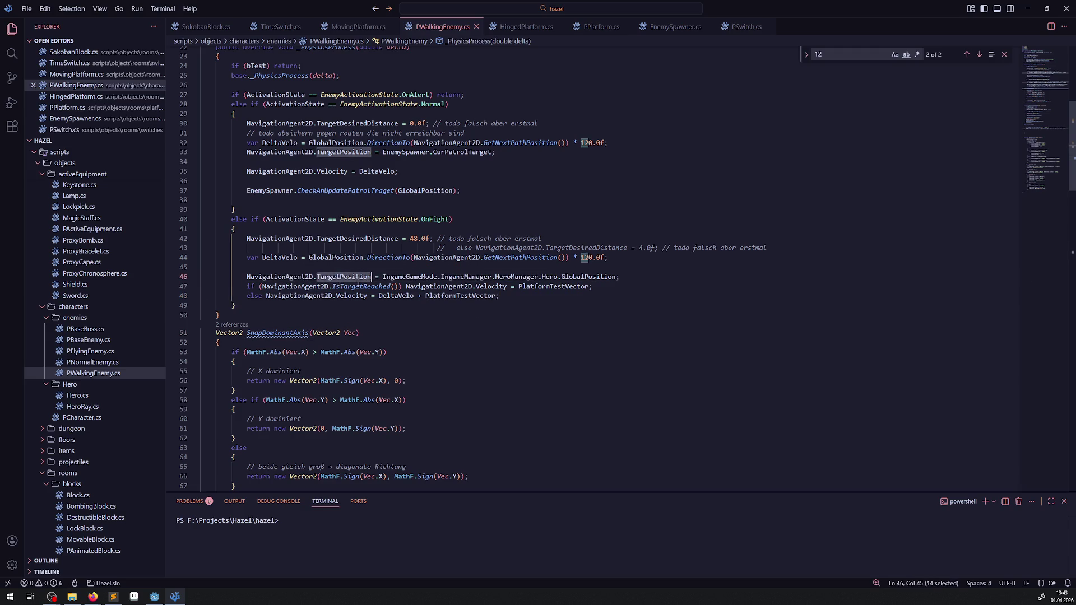
drag(244, 287, 401, 288)
key(ctrl+c)
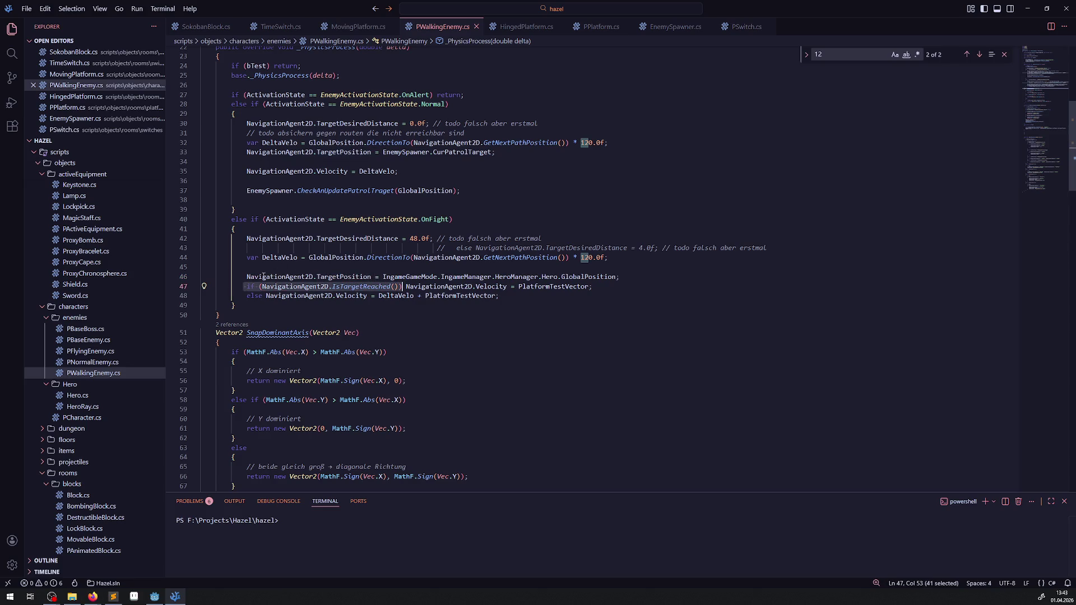
click(242, 277)
click(257, 268)
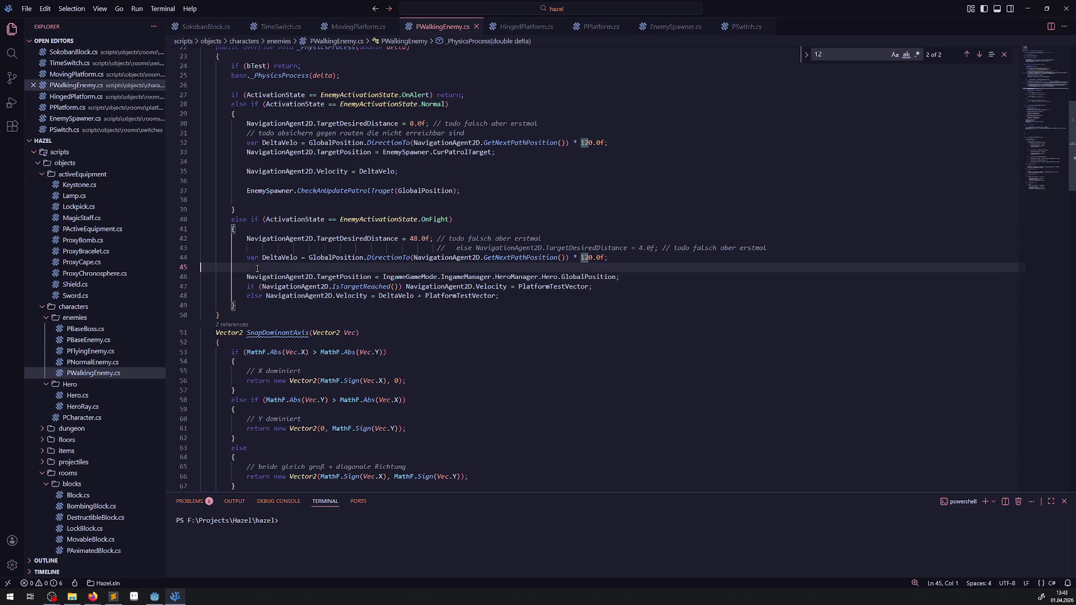
- Paste the IsTargetReached condition on line 45 and prefix line 46 with else
key(ctrl+v)
key(Down)
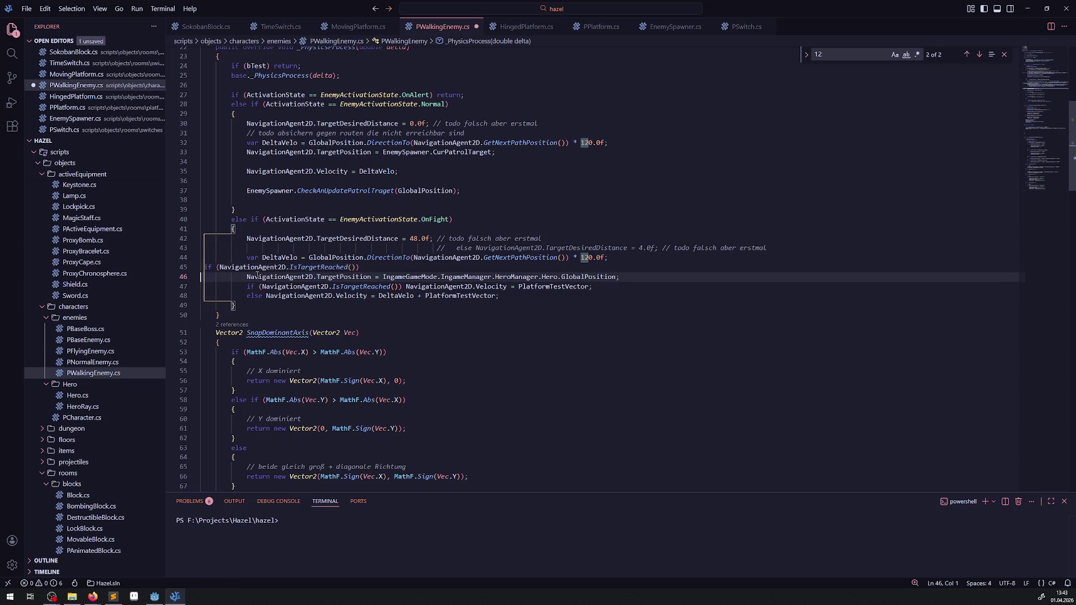
key(Delete)
key(Delete)
key(Delete)
text(else)
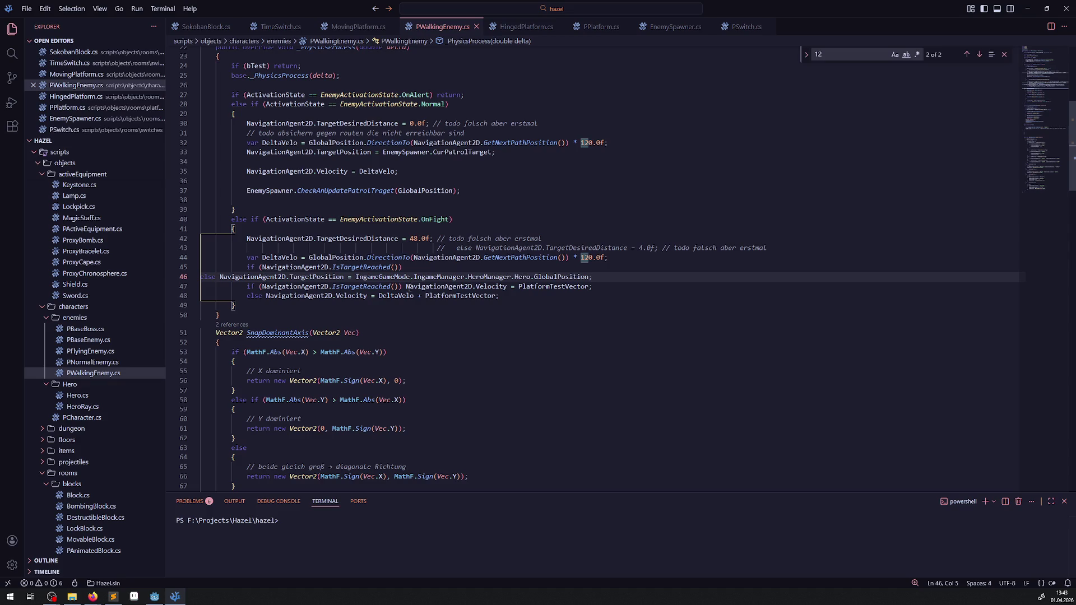
- Complete line 45 as 'NavigationAgent2D.TargetPosition += PlatformTestVector;' and save
drag(221, 276, 354, 277)
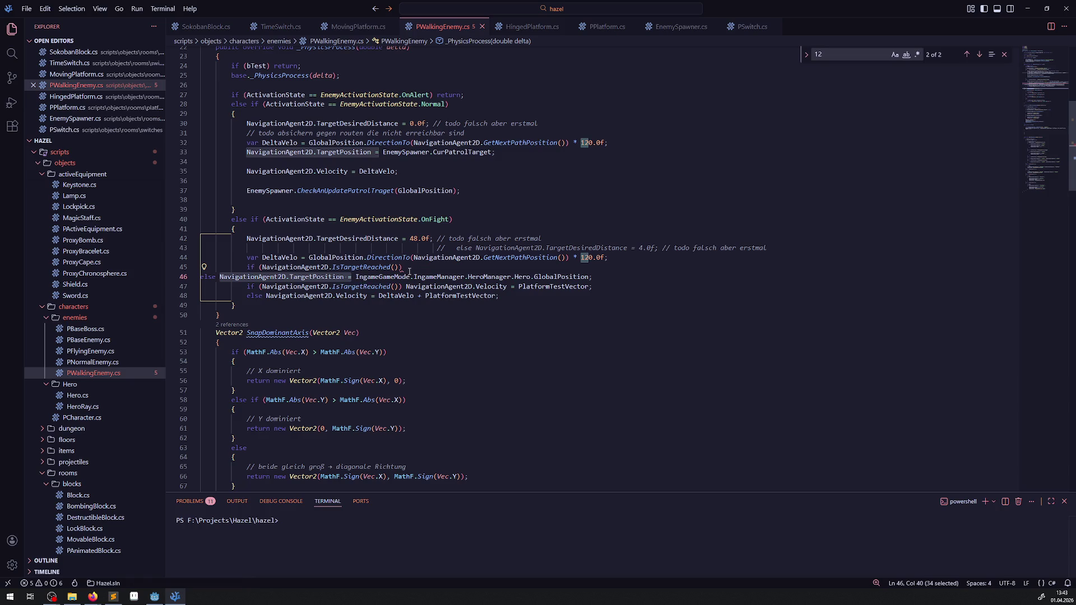
click(409, 271)
text(NavigationAgent2D.TargetPosition =)
double_click(527, 286)
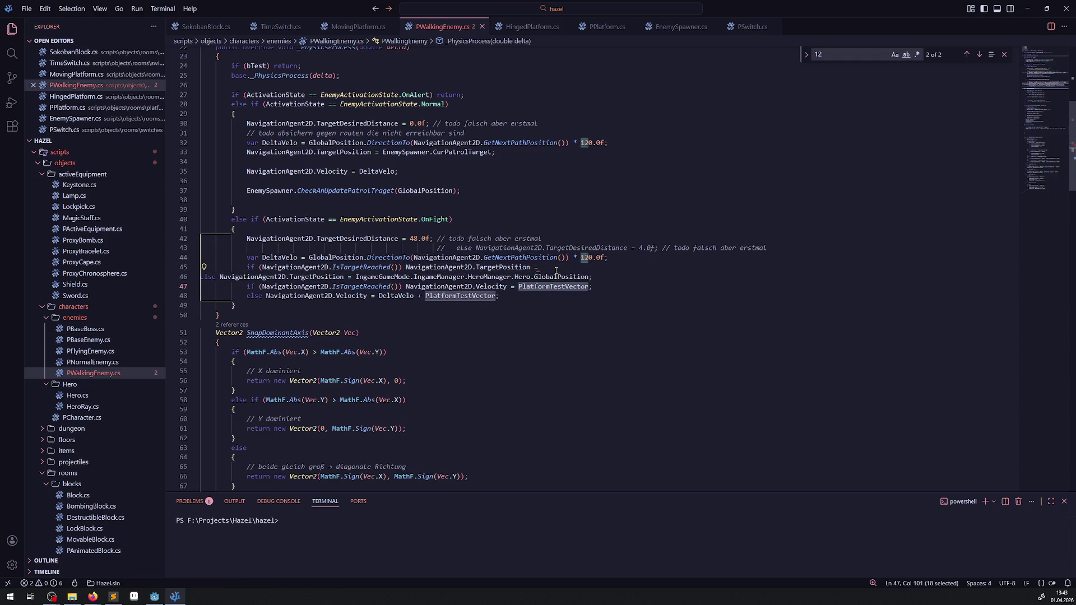
click(557, 268)
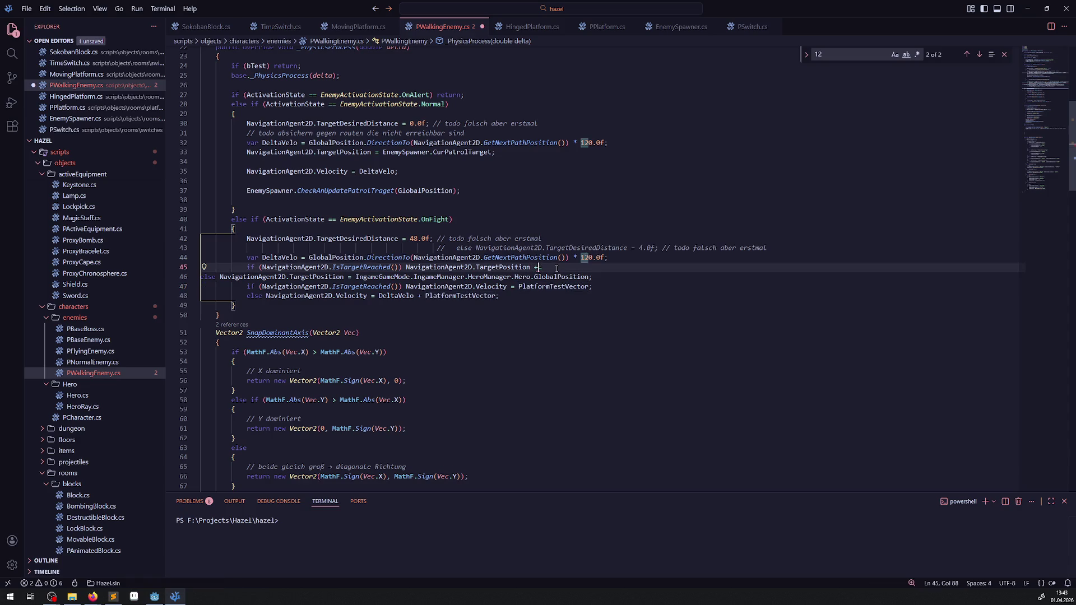
text(= PlatformTestVector;)
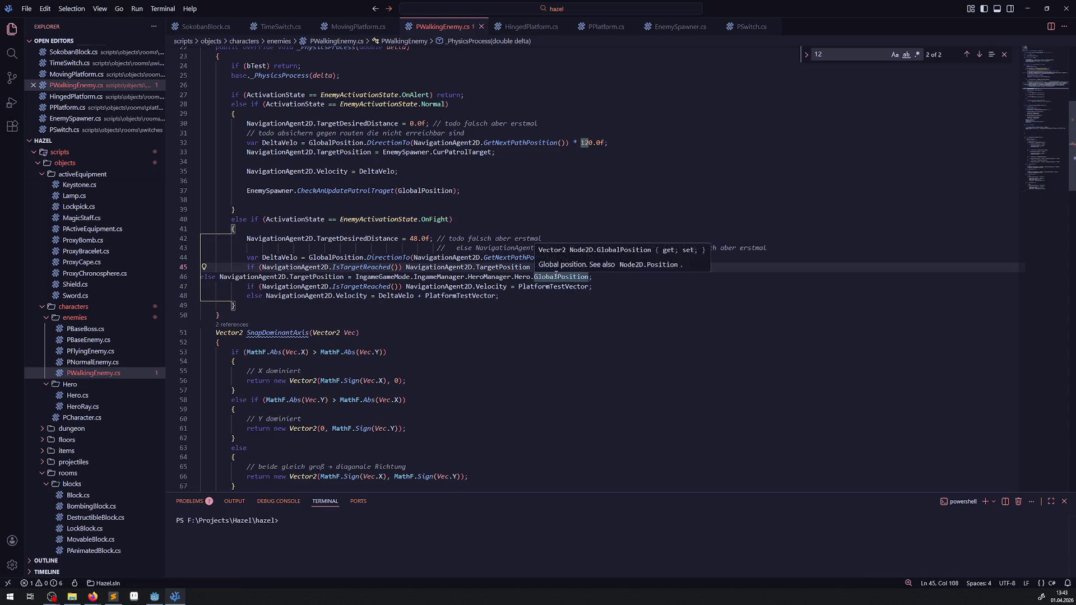
click(505, 306)
key(ctrl+s)
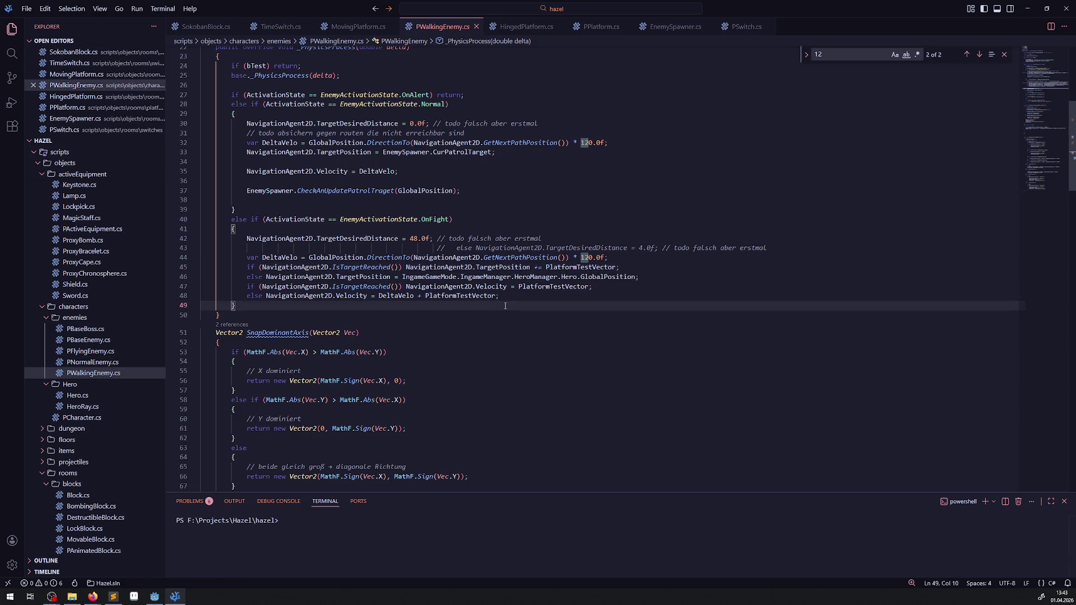
- Comment out both SafeVelocity resets, save, and run the game in Godot with F5
scroll(505, 306, down, 10)
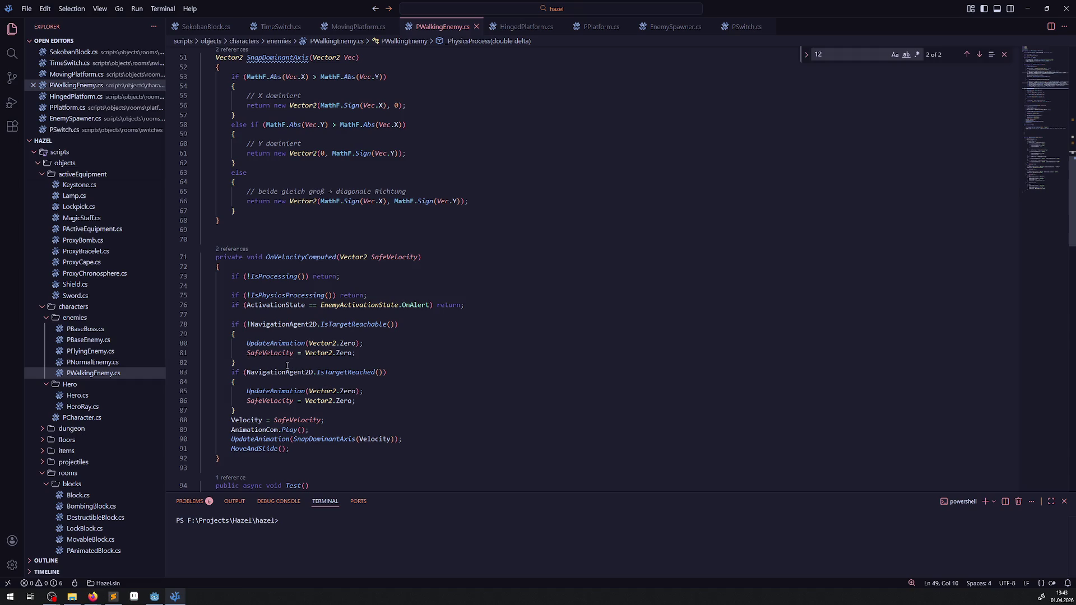
click(236, 353)
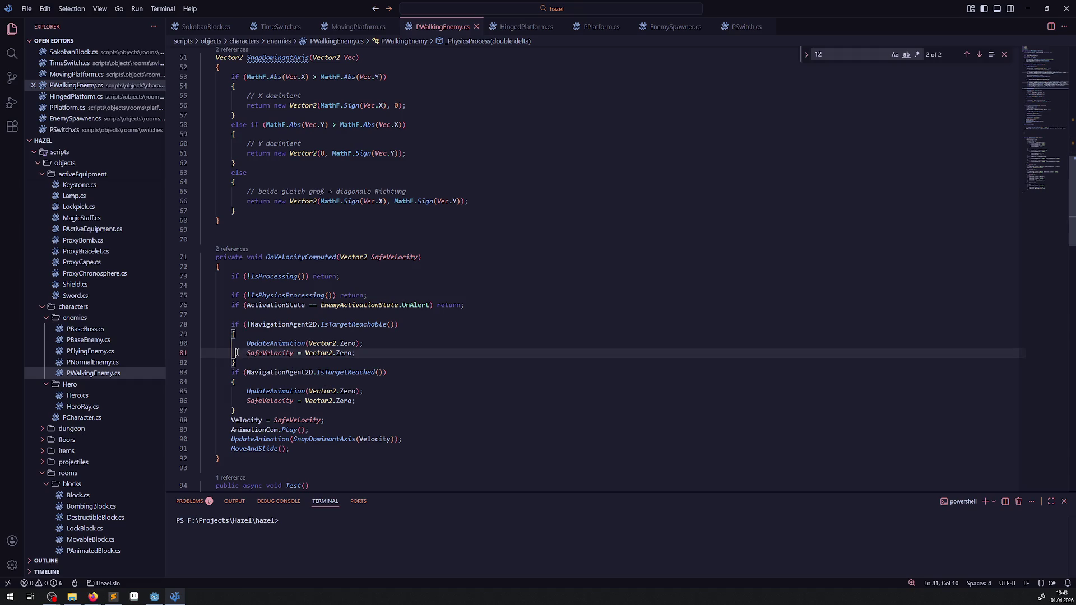
text(//)
click(240, 400)
text(//)
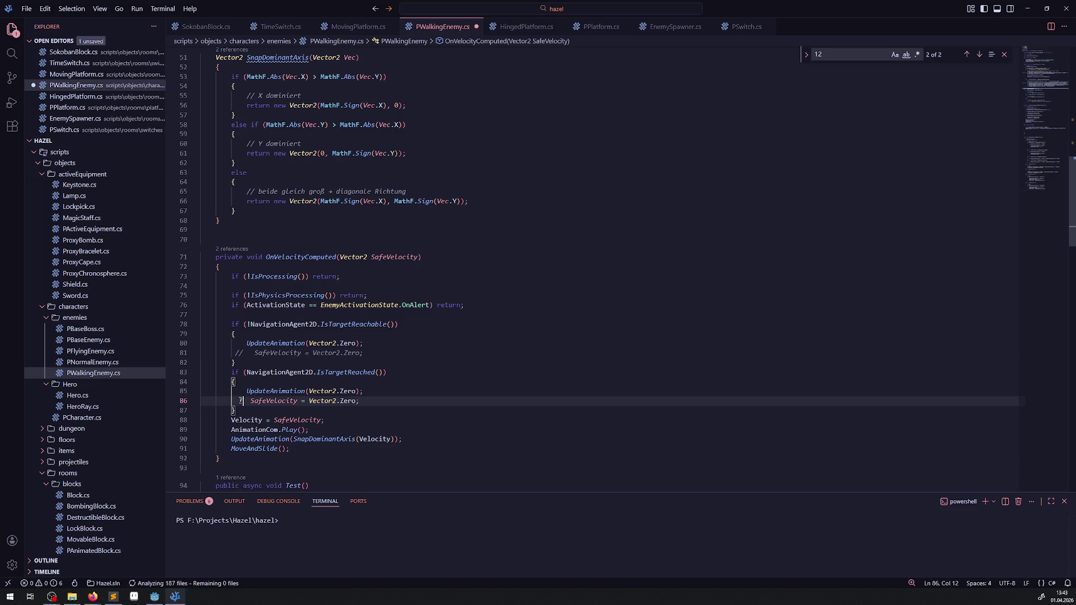
key(ctrl+s)
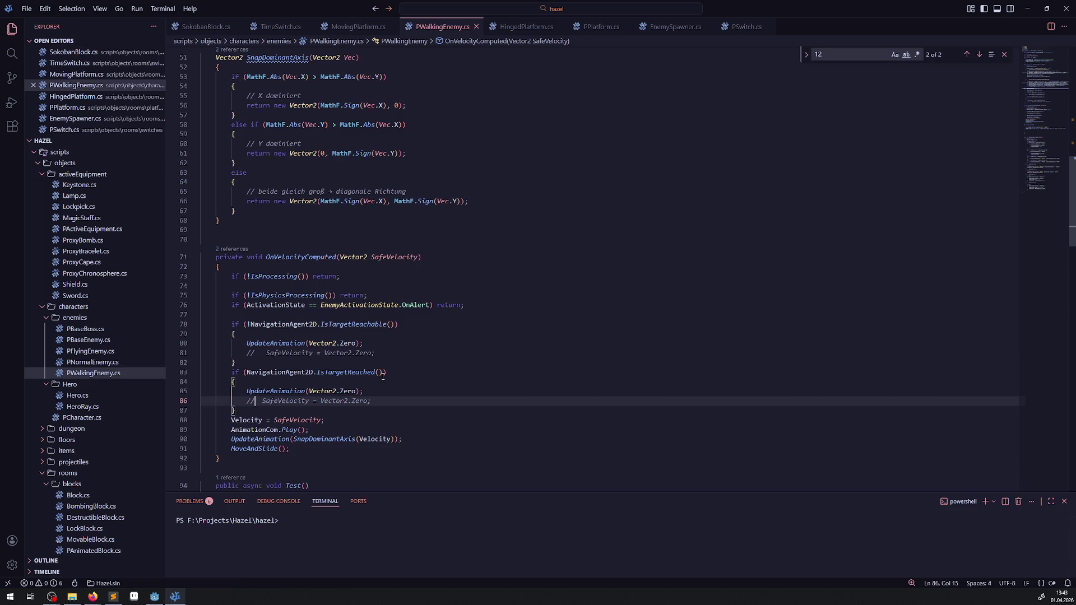
click(154, 597)
key(F5)
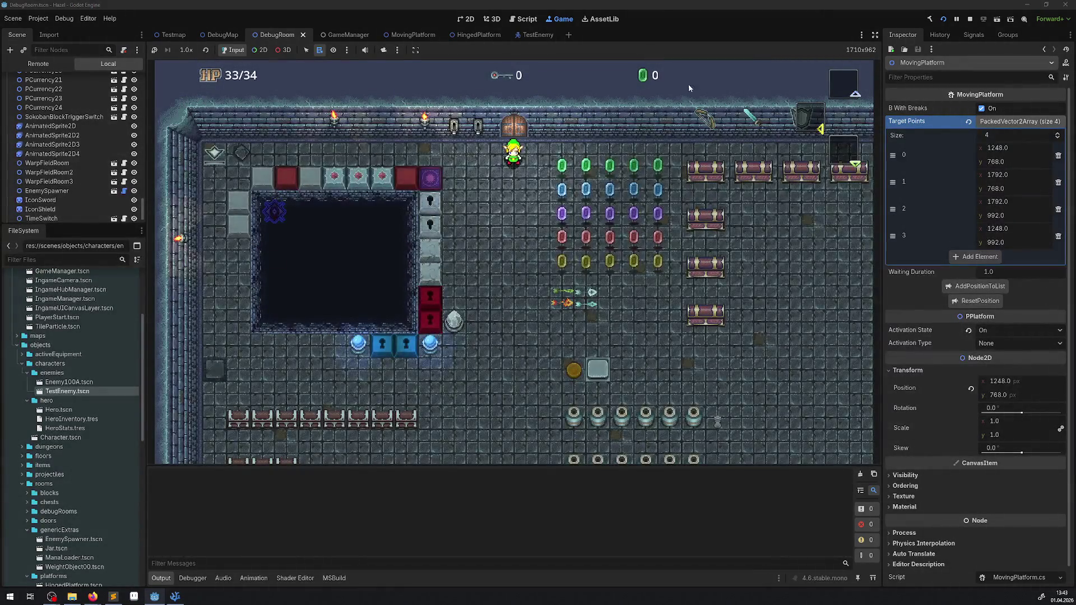
key(Left)
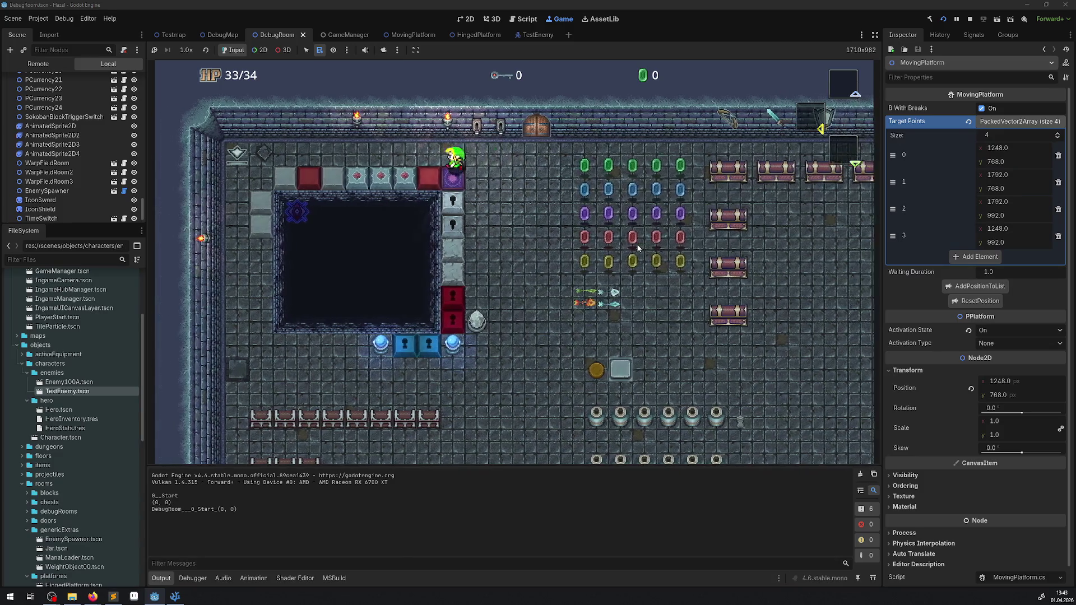
key(Left)
key(Up)
key(Left)
key(Down)
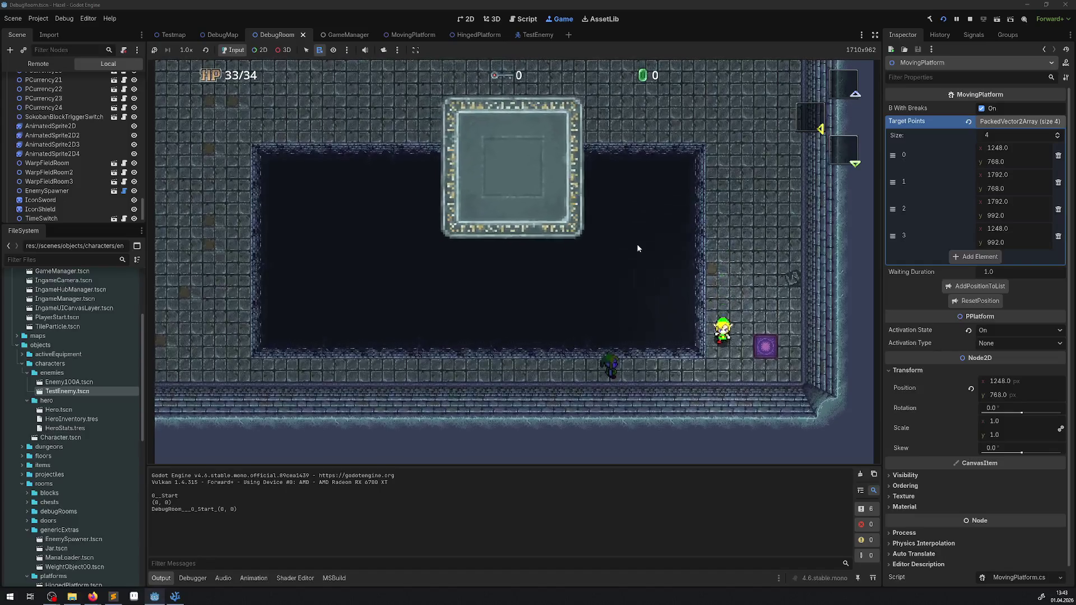
key(Right)
key(Left)
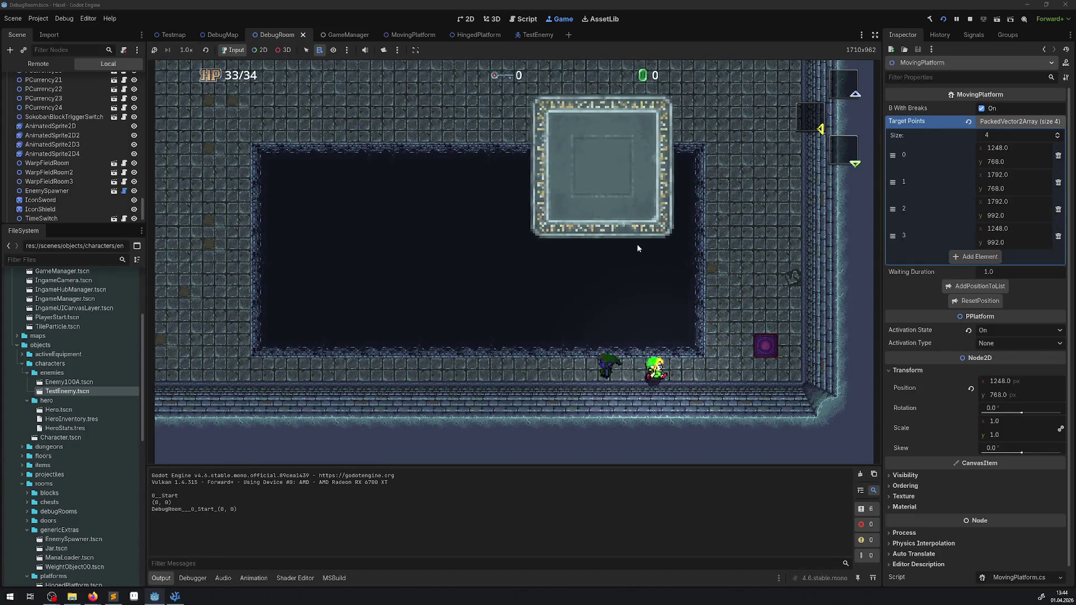
key(Right)
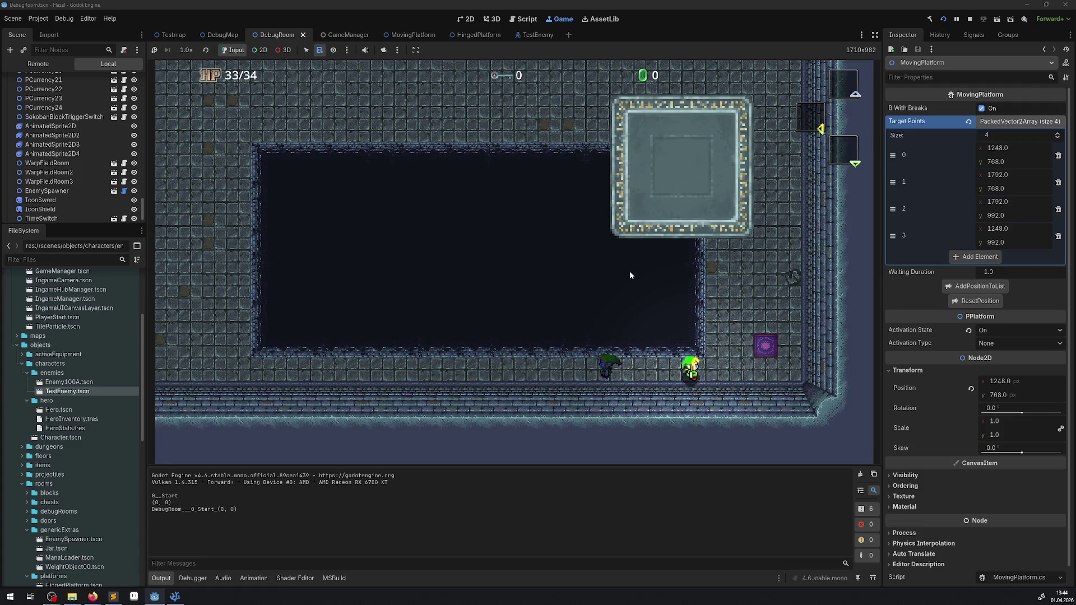
click(968, 19)
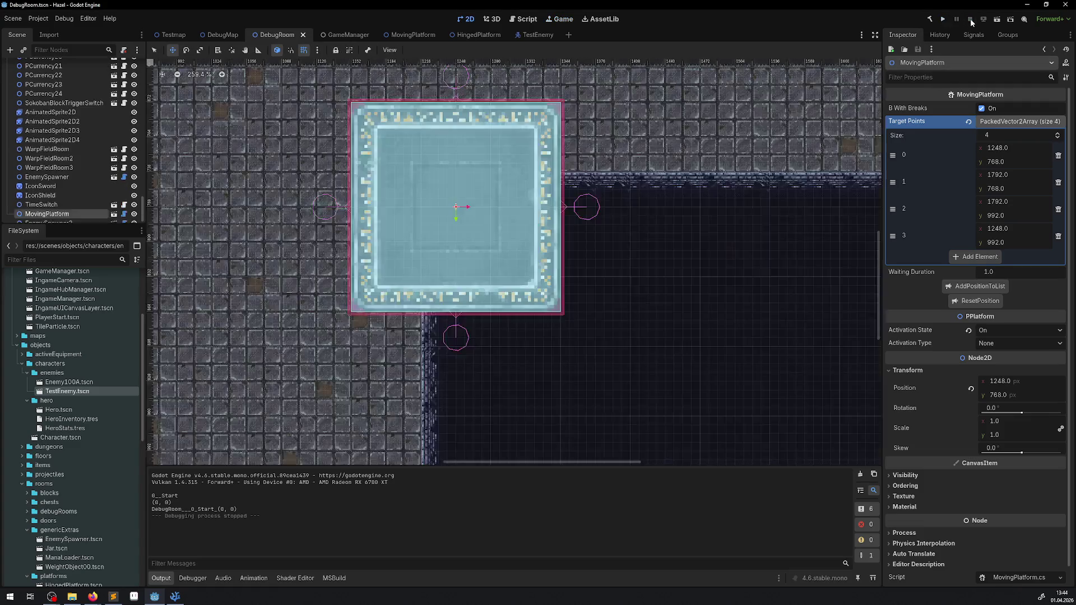
click(175, 596)
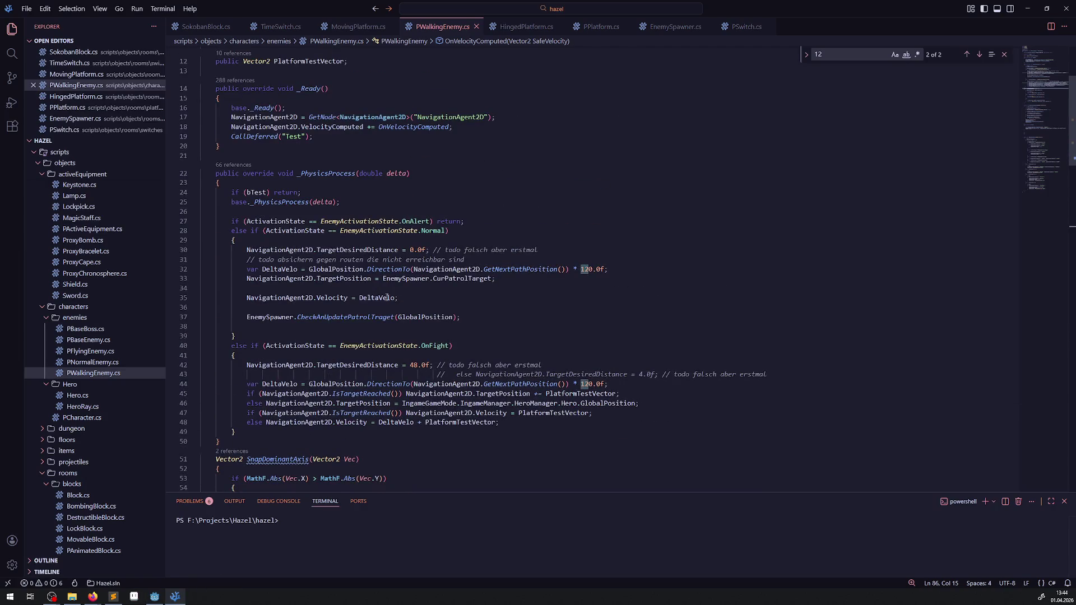
- Delete '+ PlatformTestVector' and the IsTargetReached velocity line with its else, then save
scroll(387, 297, down, 3)
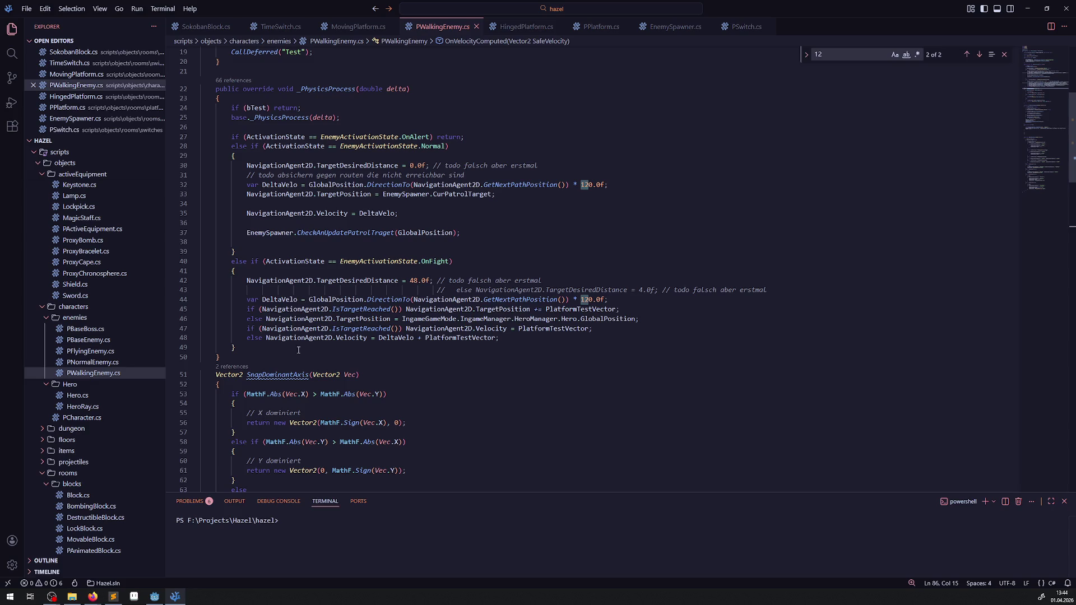
click(446, 341)
key(End)
key(ctrl+BackSpace)
key(ctrl+BackSpace)
key(ctrl+BackSpace)
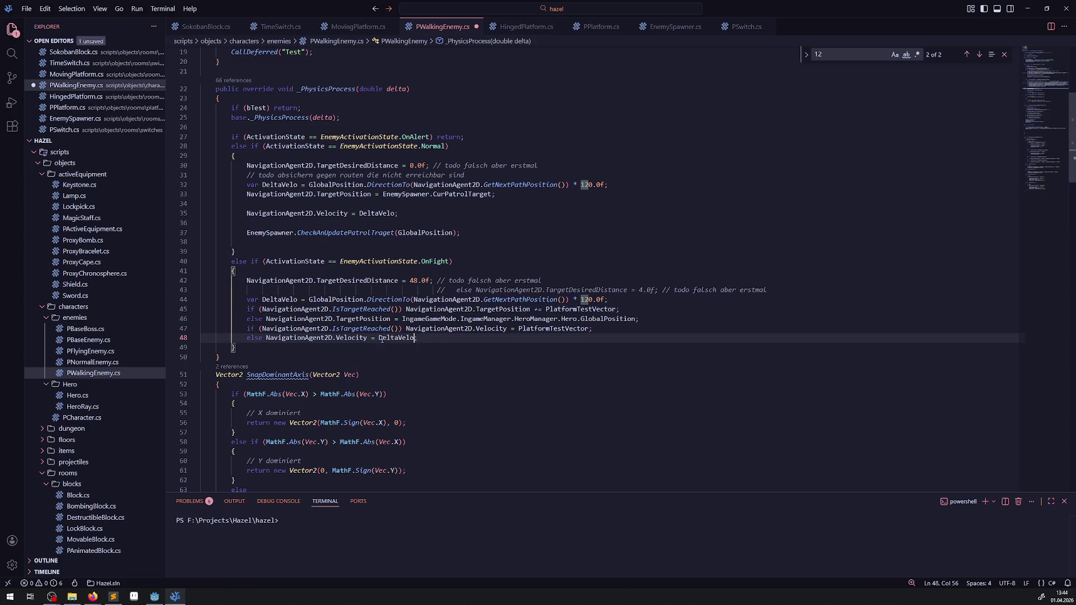
drag(265, 339, 238, 329)
key(BackSpace)
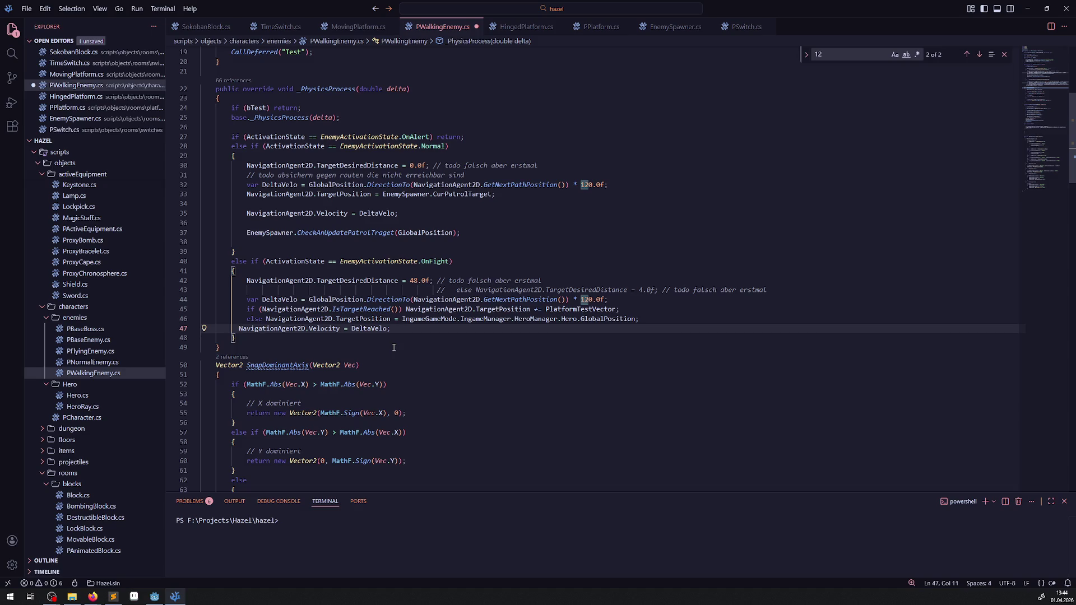
key(ctrl+s)
click(422, 341)
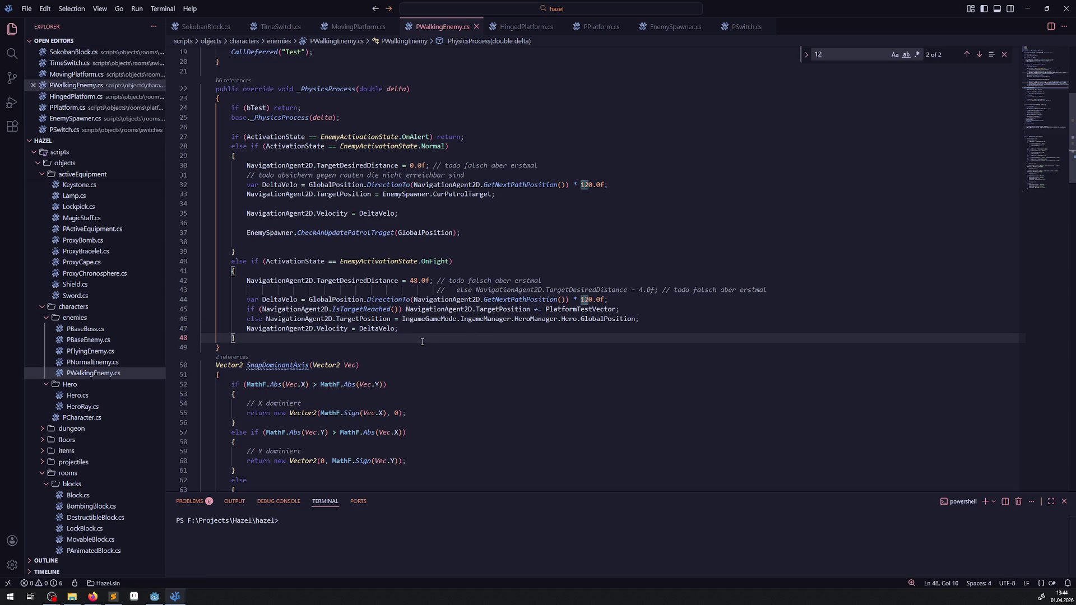
mouse_move(301, 310)
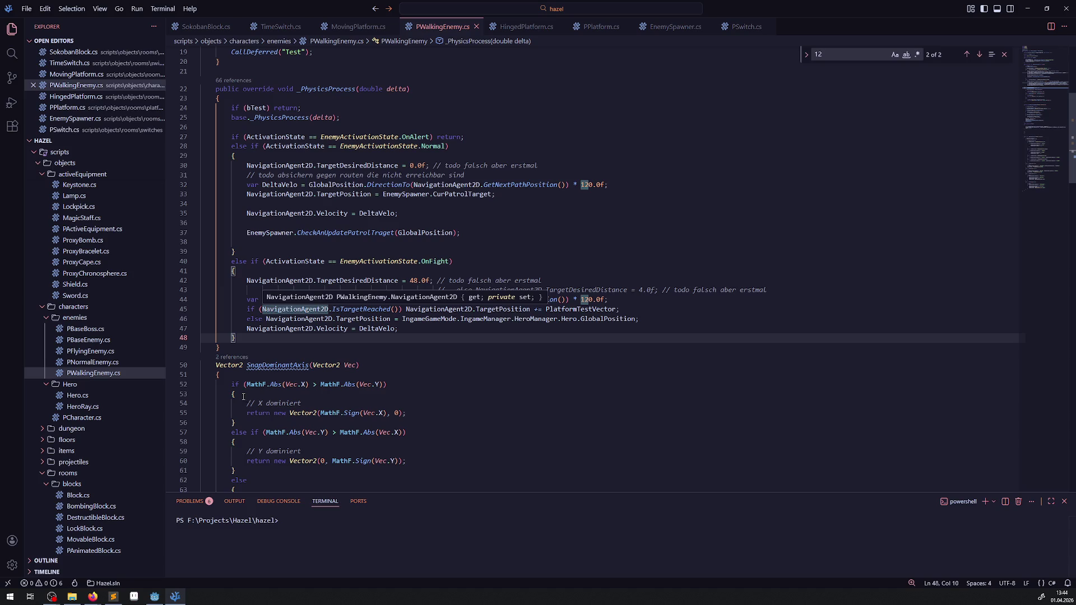
click(155, 596)
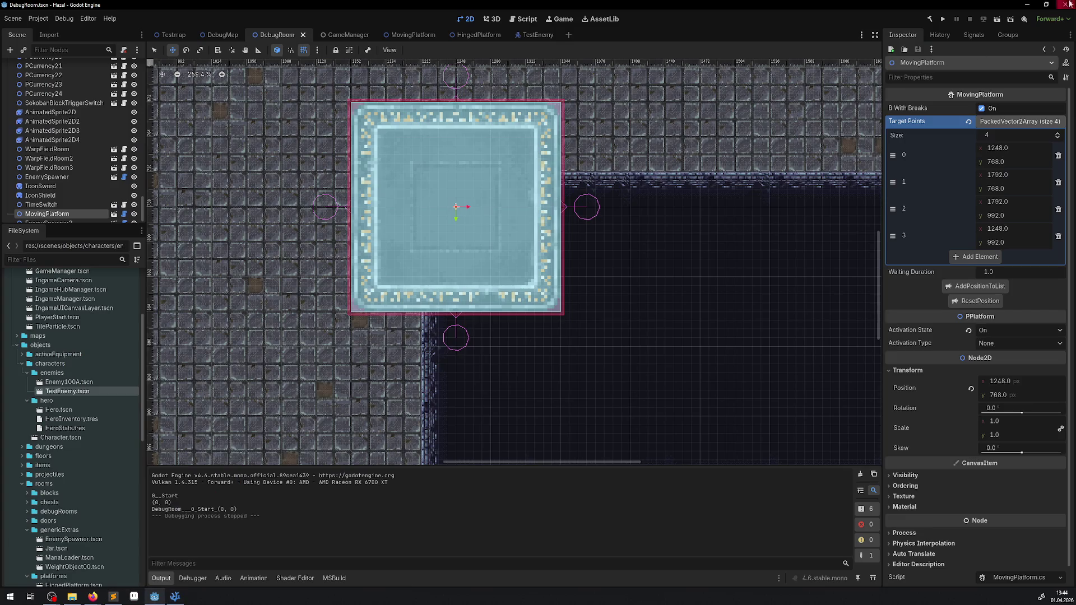
- Build the .NET project, run the game, and walk the hero through the purple warp
click(931, 20)
click(945, 20)
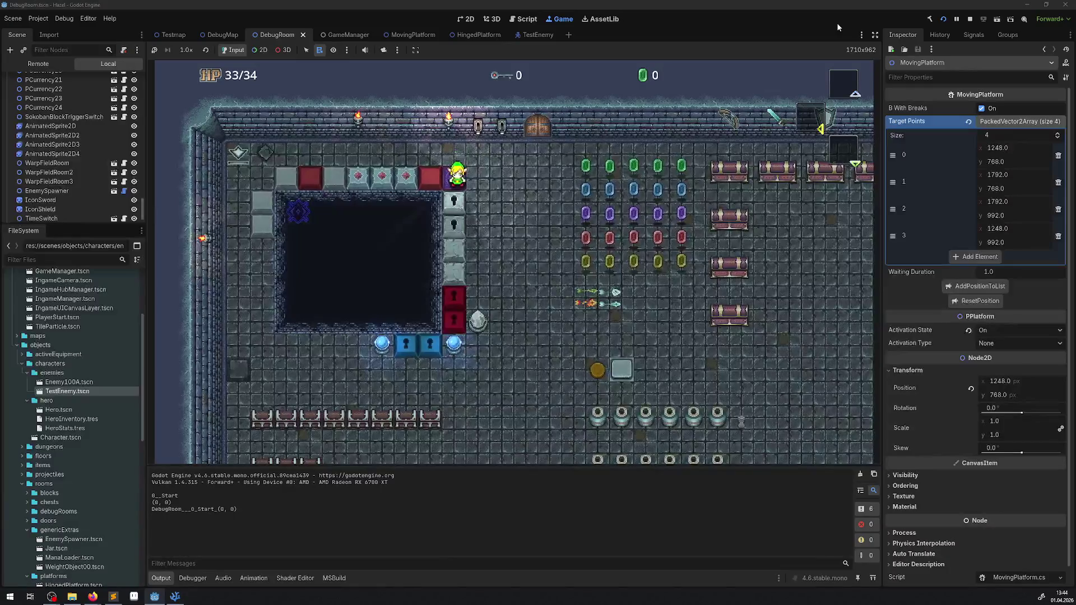
key(Right)
key(Left)
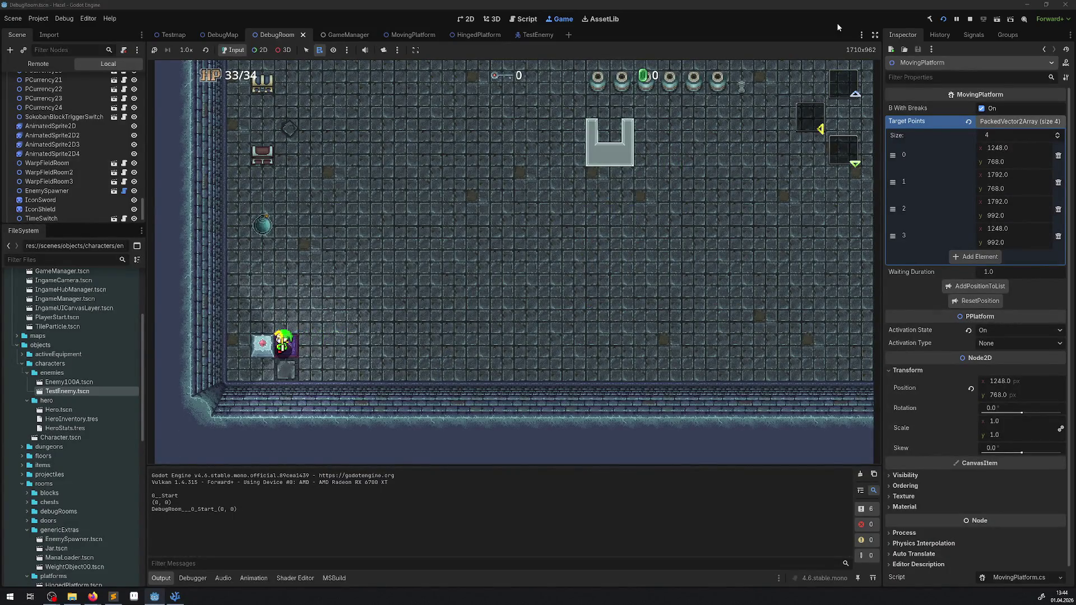
key(Up)
- Walk the hero onto the moving platform toward the enemy, then stop the game
key(Down)
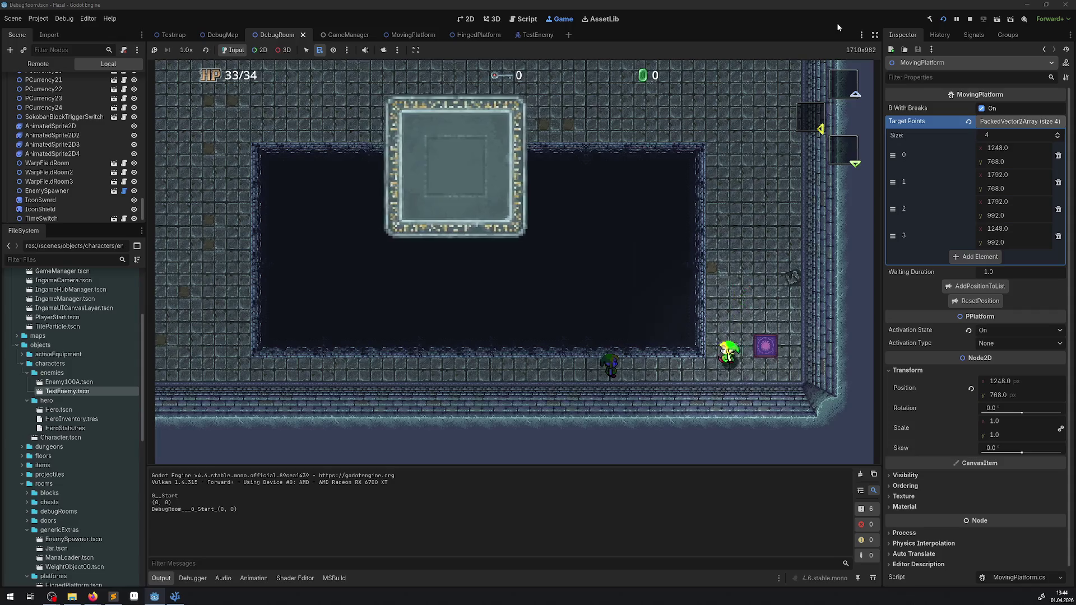
key(Left)
key(Right)
key(Up)
key(Up)
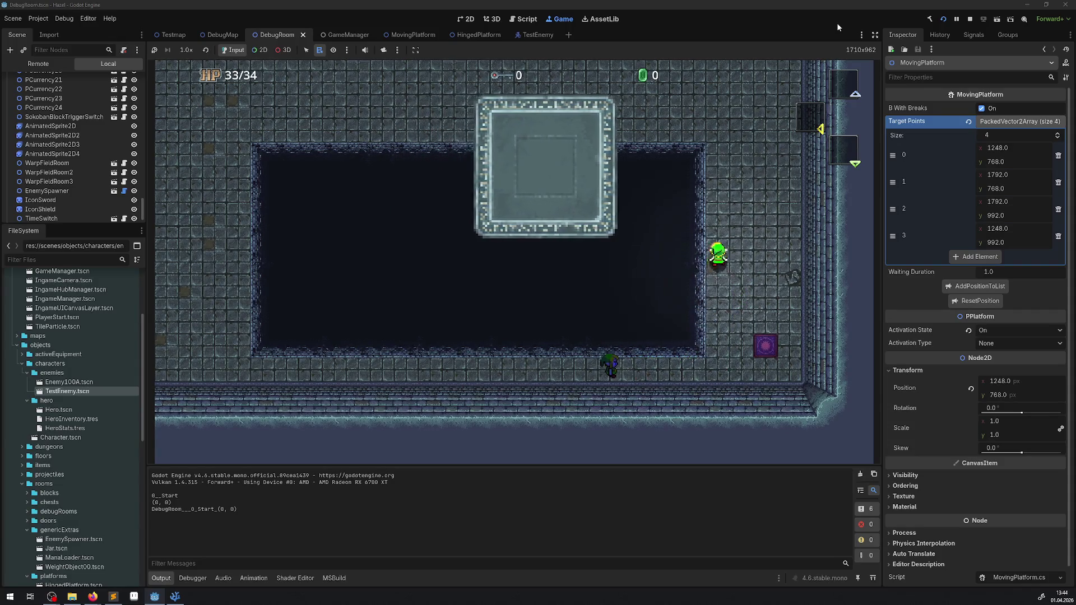
key(Left)
key(Down)
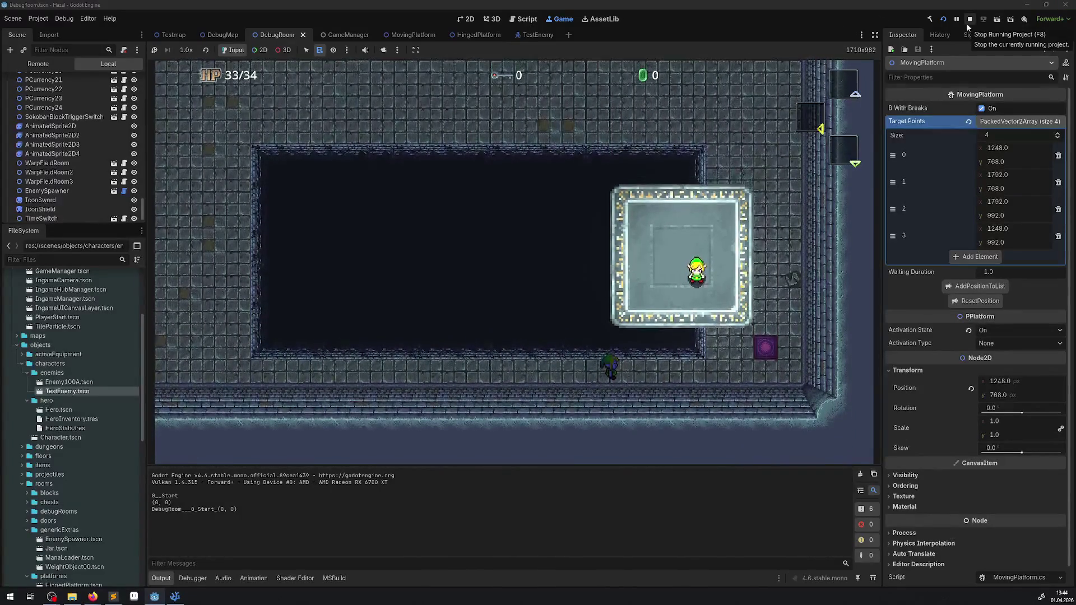
key(Up)
key(Left)
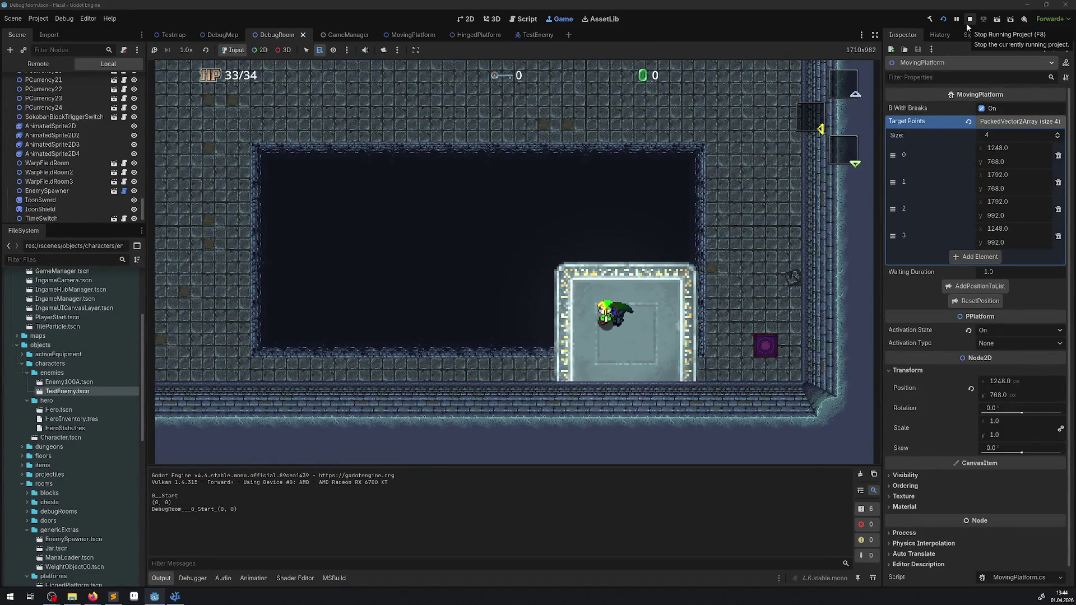
click(973, 21)
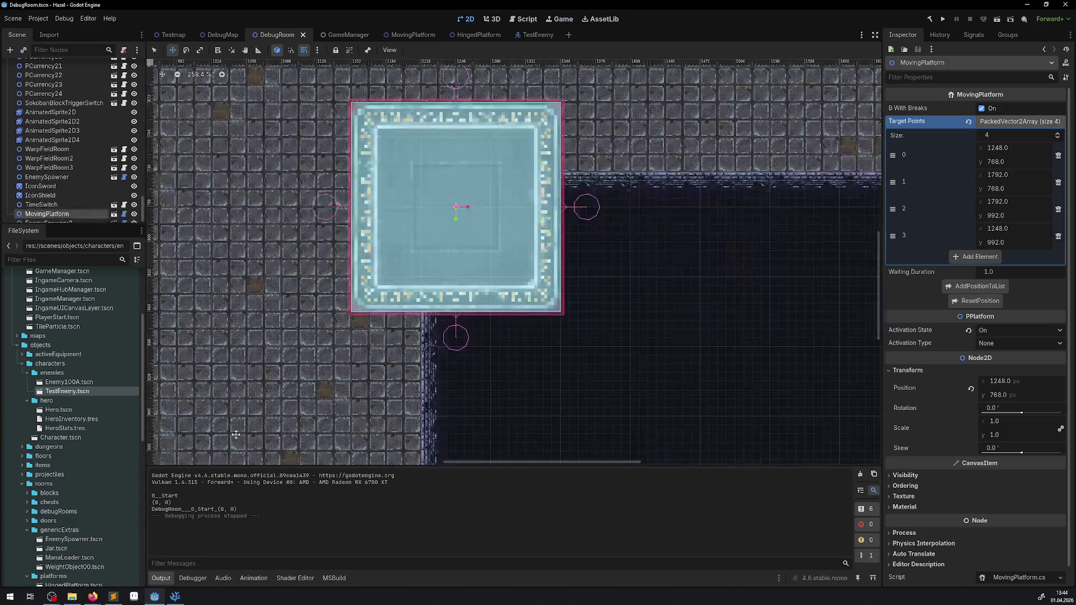
- Delete the IsTargetReached check and else prefix from PWalkingEnemy.cs's OnFight branch and save
click(175, 597)
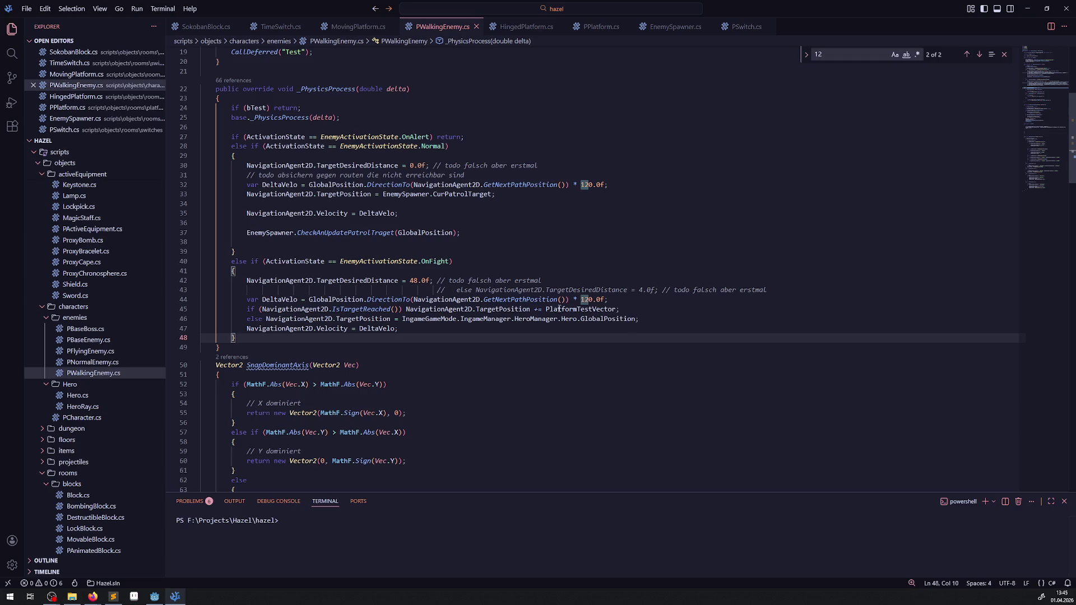
mouse_move(504, 310)
mouse_move(359, 315)
mouse_move(589, 311)
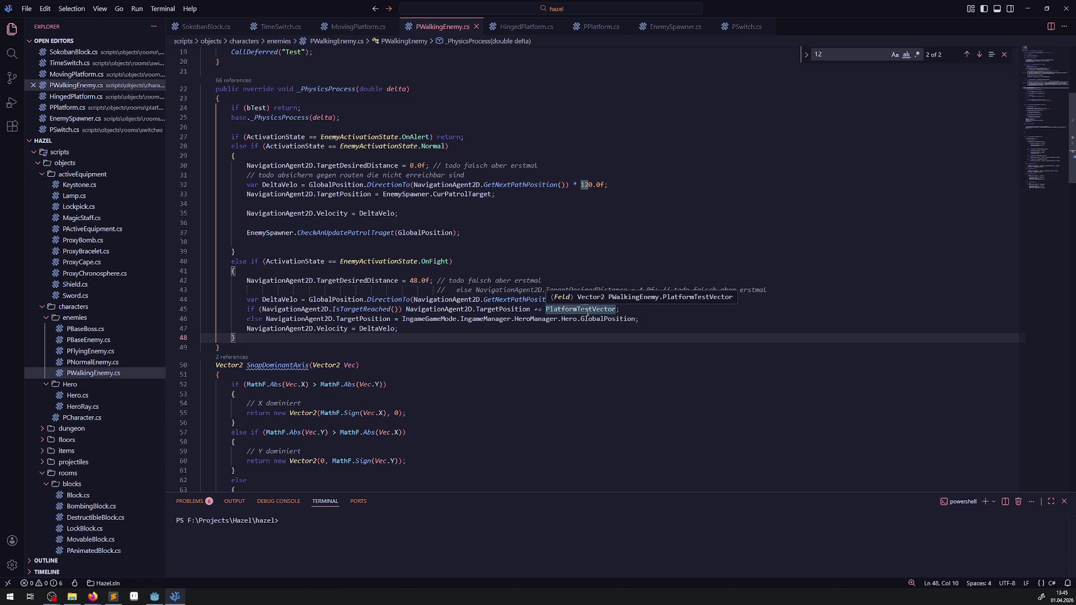
drag(402, 319, 246, 309)
key(BackSpace)
key(ctrl+s)
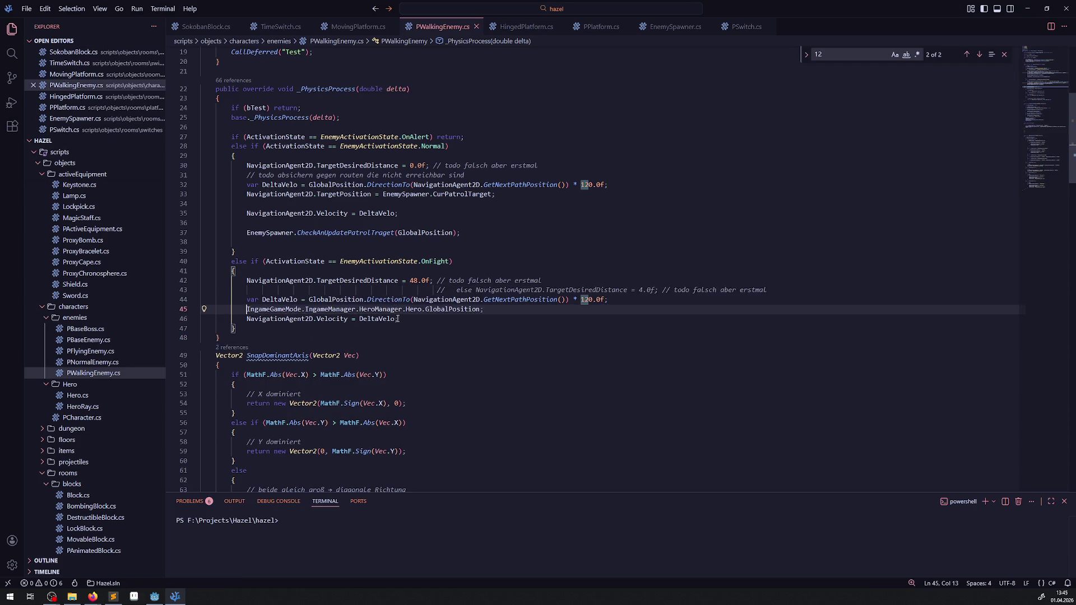
- Undo that deletion, then remove the target-reached line and else prefix again, adding a blank line
scroll(412, 345, down, 2)
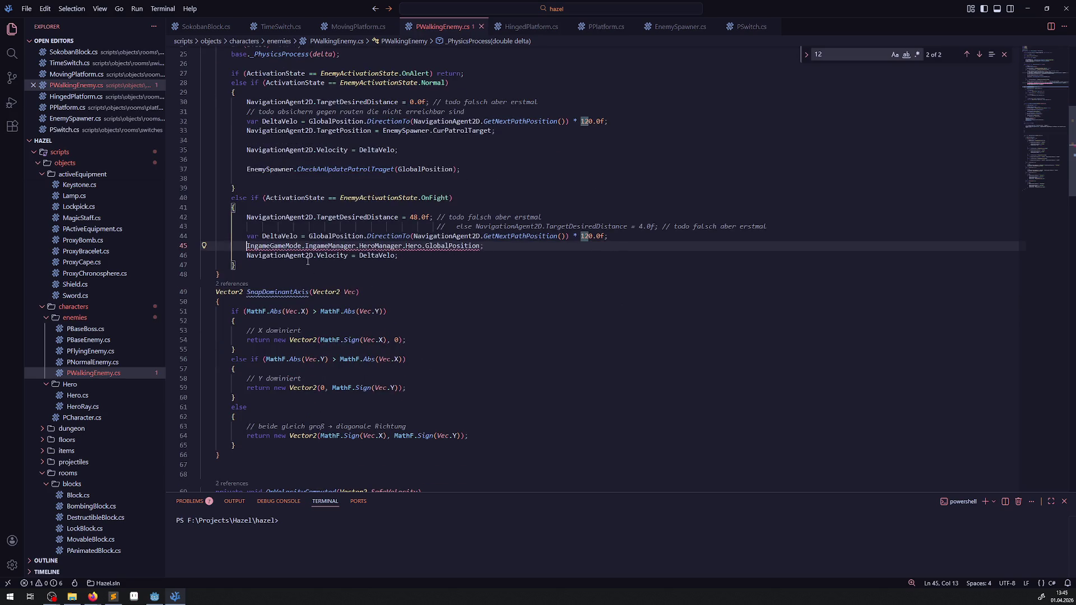
key(ctrl+z)
click(423, 269)
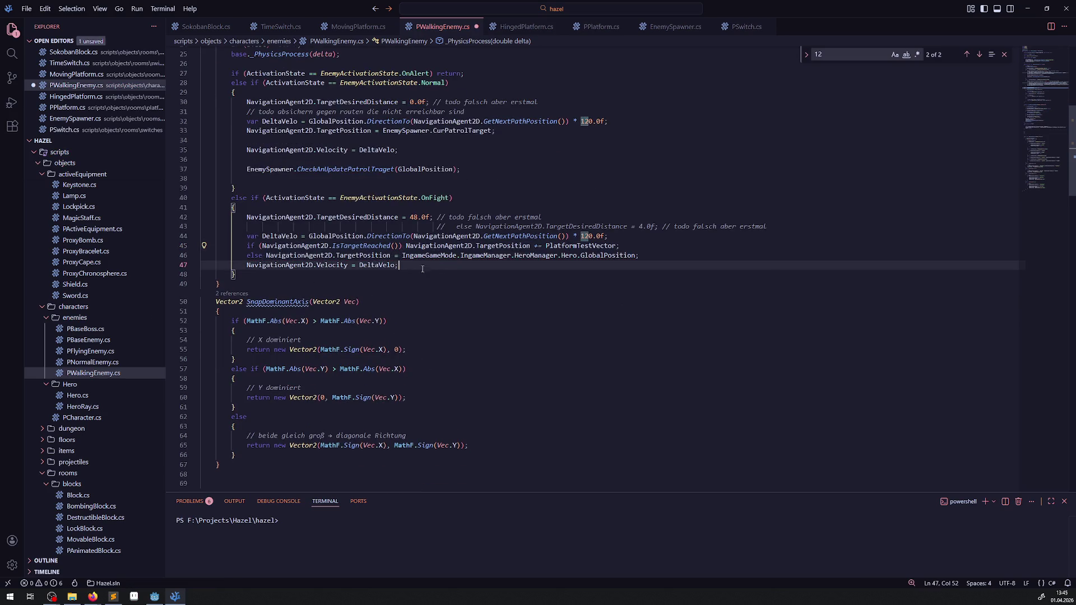
drag(263, 258, 247, 246)
key(BackSpace)
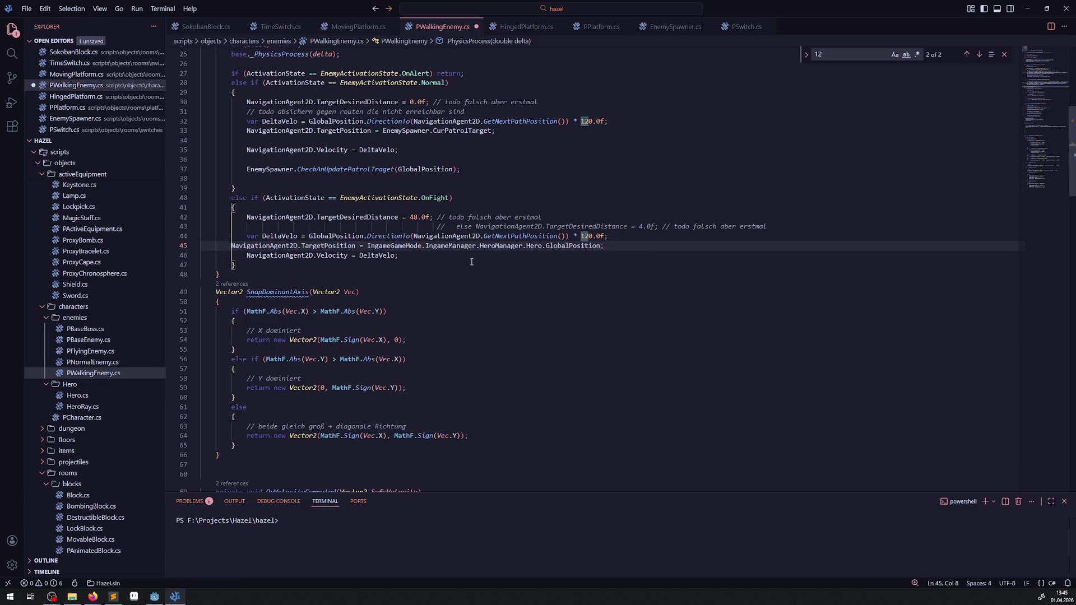
key(Return)
key(Up)
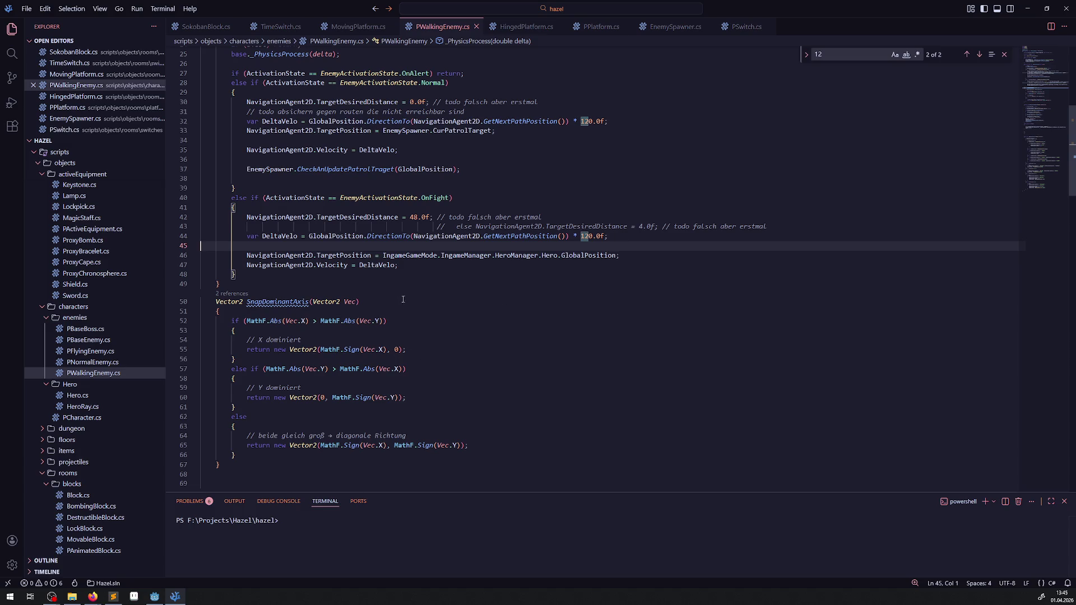
scroll(403, 300, down, 10)
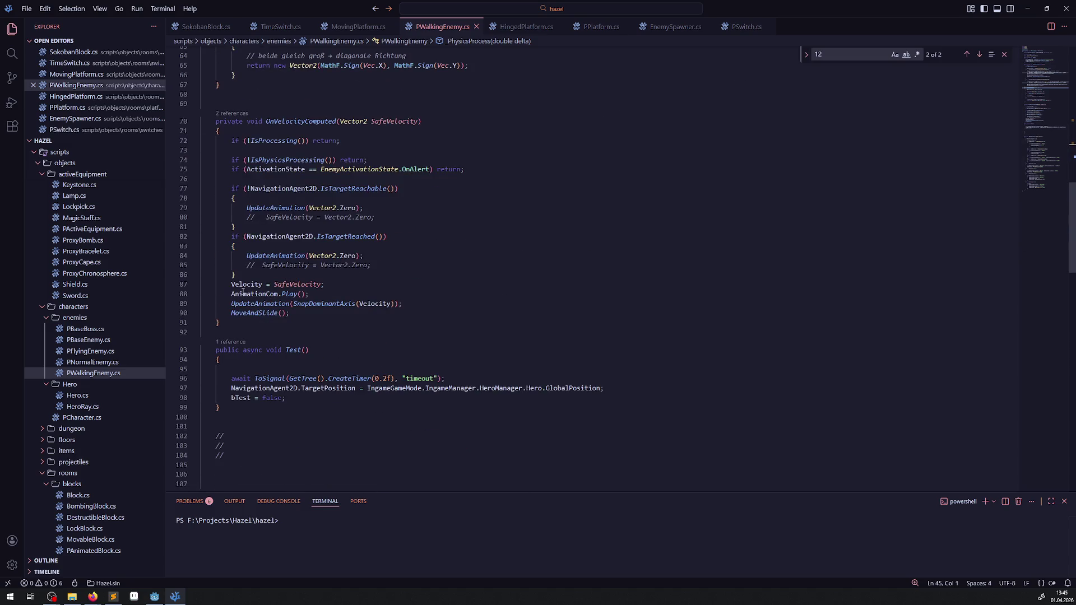
- Uncomment both SafeVelocity = Vector2.Zero lines (80 and 85) and save
drag(244, 265, 256, 265)
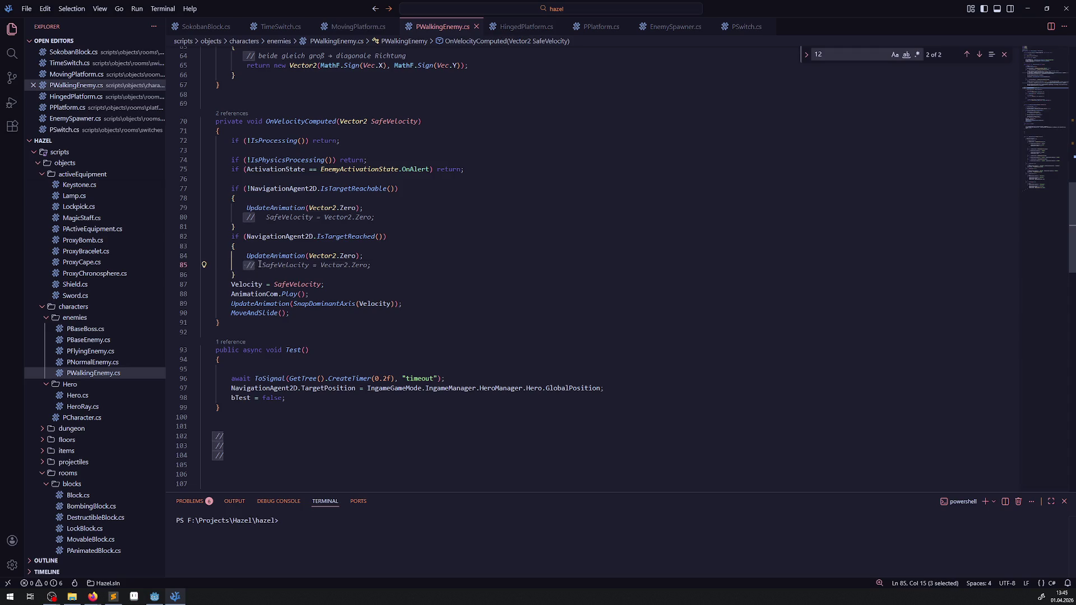
key(BackSpace)
drag(243, 217, 263, 218)
key(BackSpace)
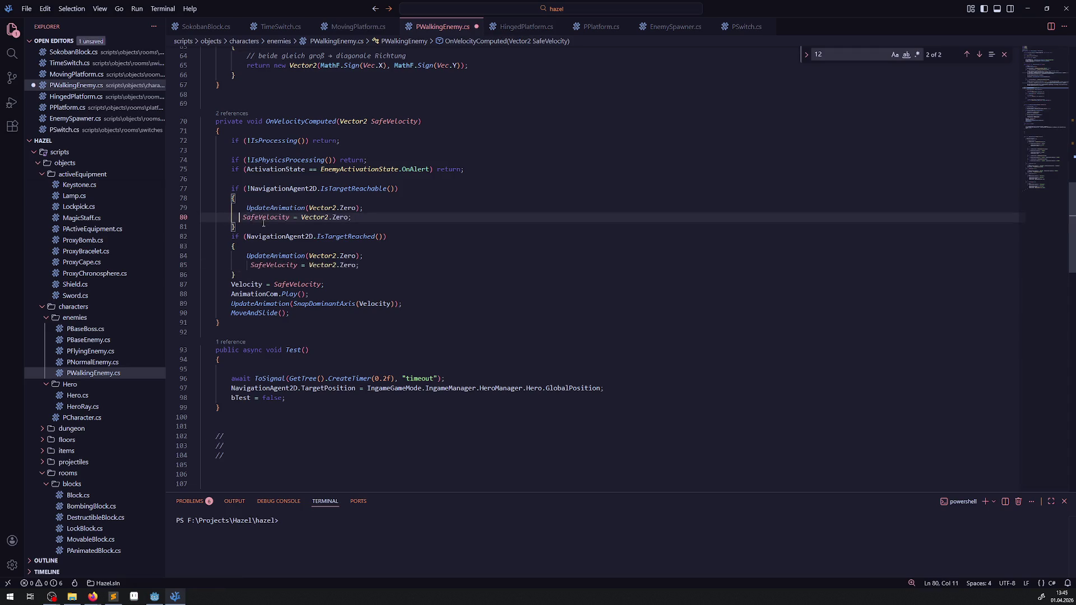
key(ctrl+s)
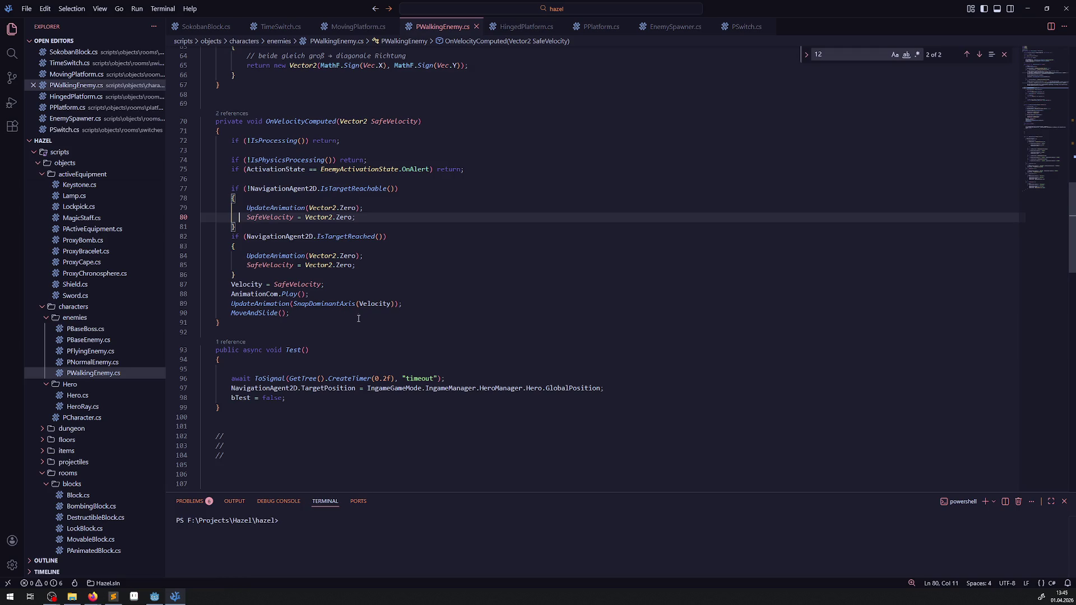
- Append '+ PlatformTestVector' to the Velocity = DeltaVelo line, save, and rebuild in Godot
scroll(299, 317, up, 15)
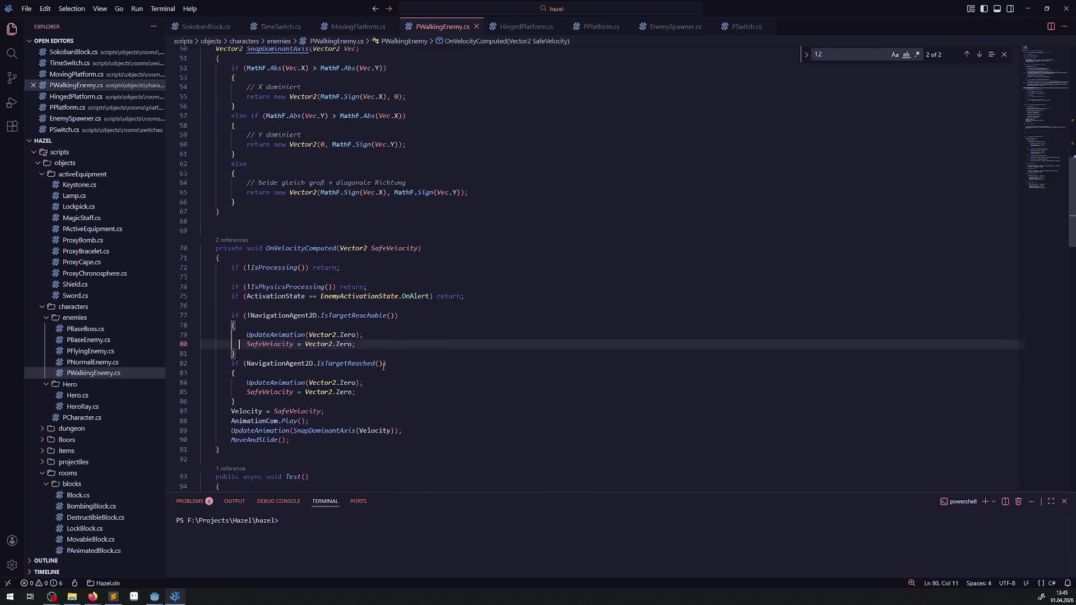
double_click(298, 210)
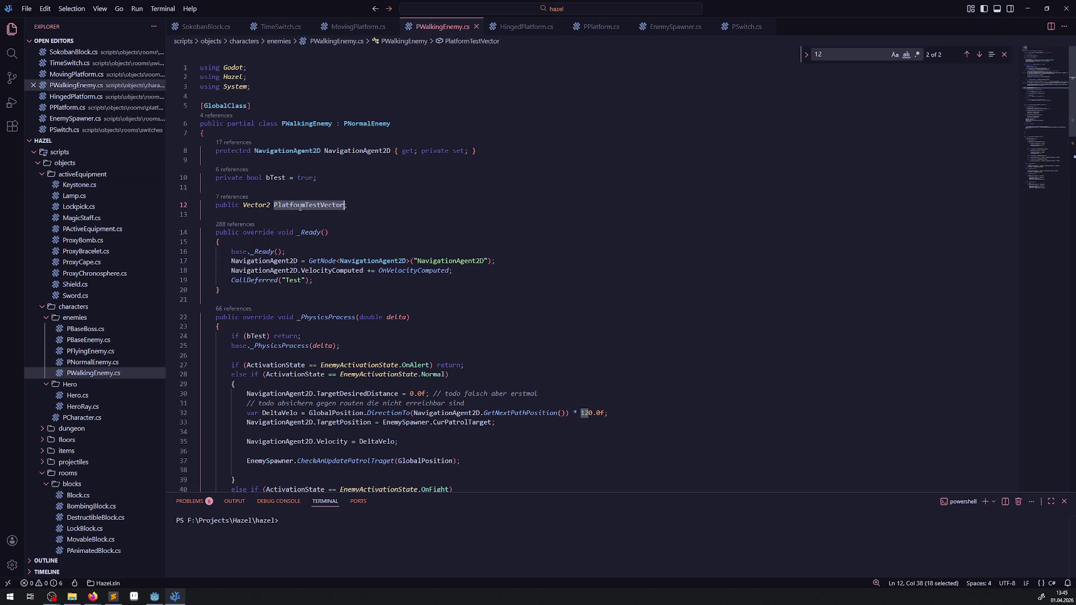
scroll(386, 324, down, 3)
scroll(386, 324, down, 2)
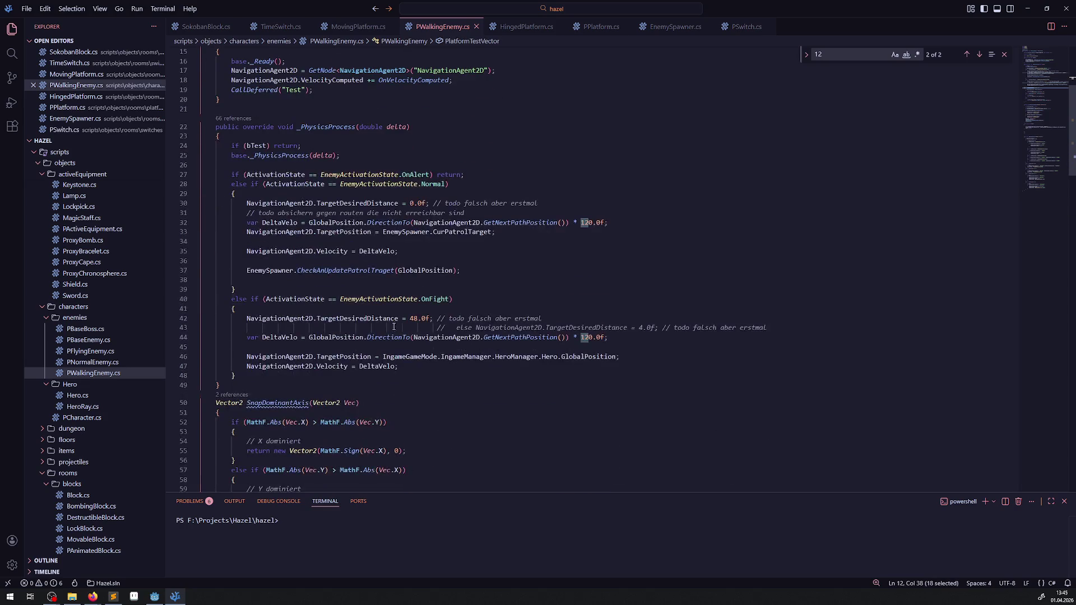
click(398, 367)
key(BackSpace)
text(;)
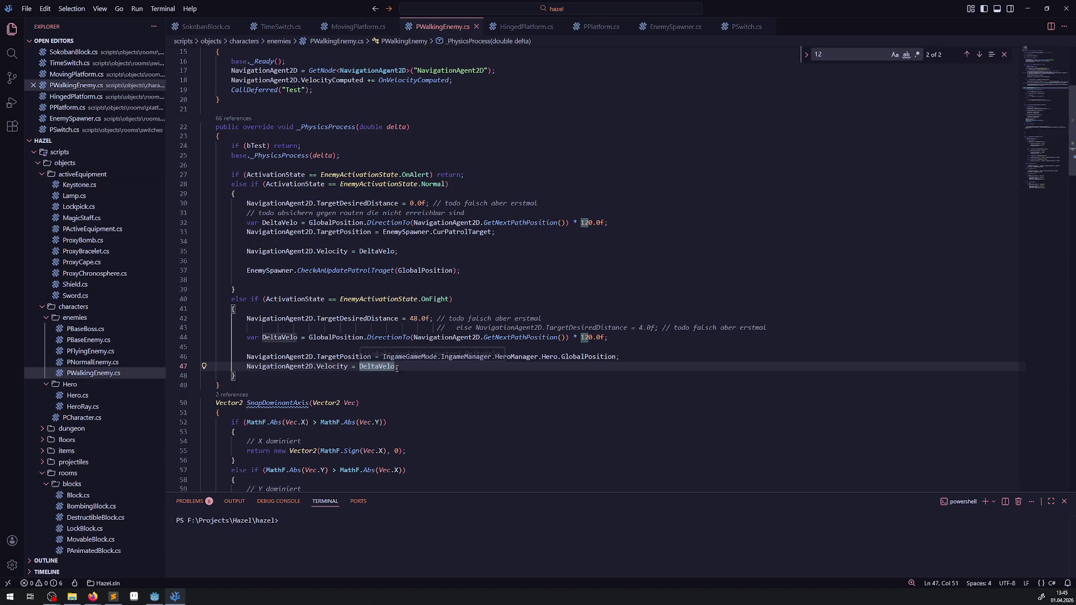
text( + PlatformTestVector)
key(ctrl+s)
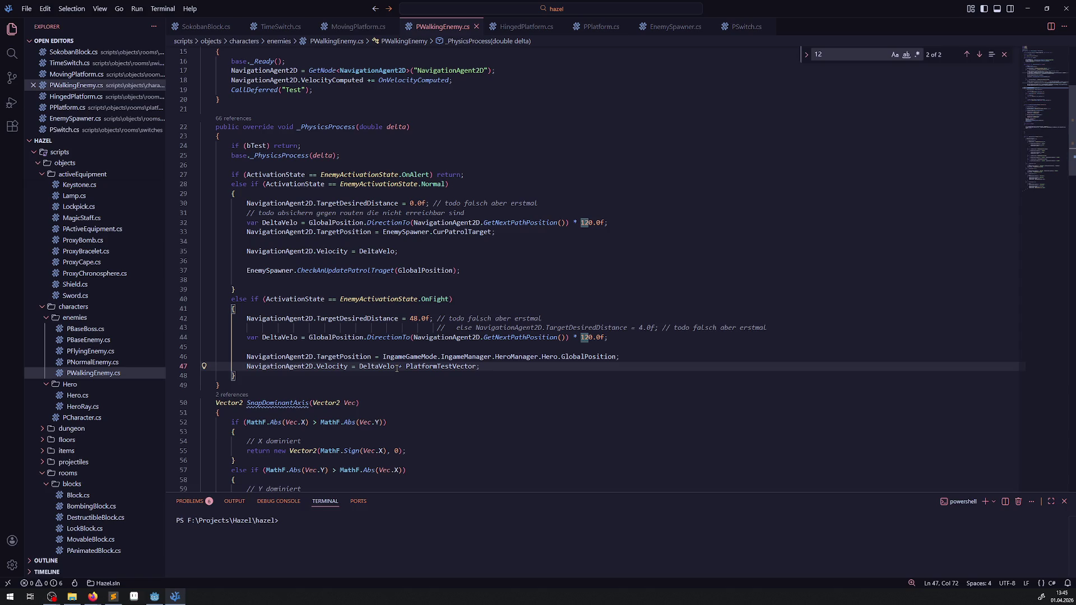
click(155, 597)
click(932, 18)
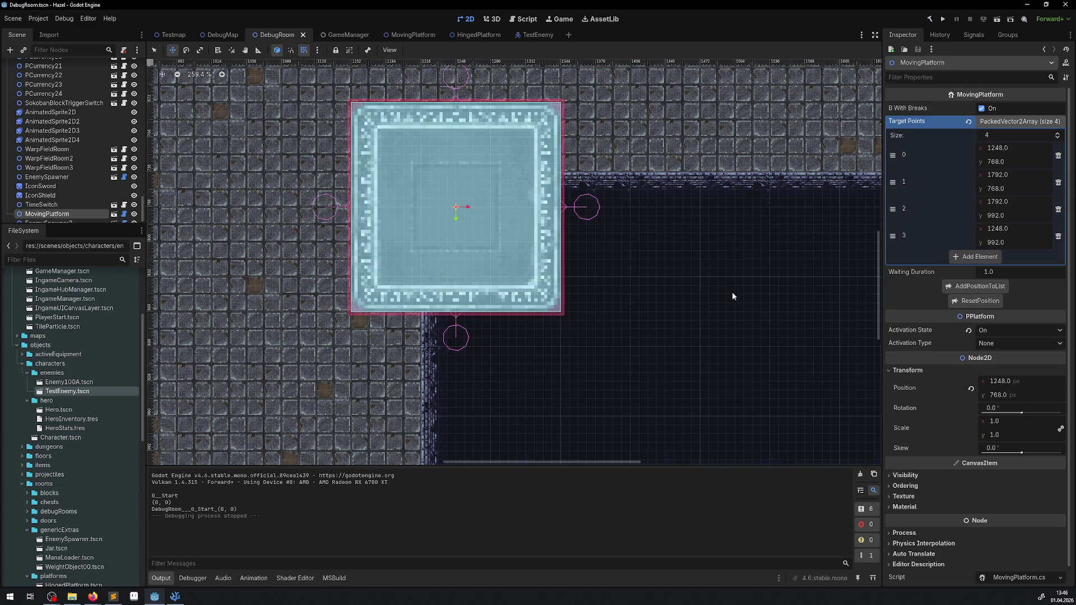
- Run the game and walk the hero through the warp tile onto the moving platform beside the enemy
click(944, 19)
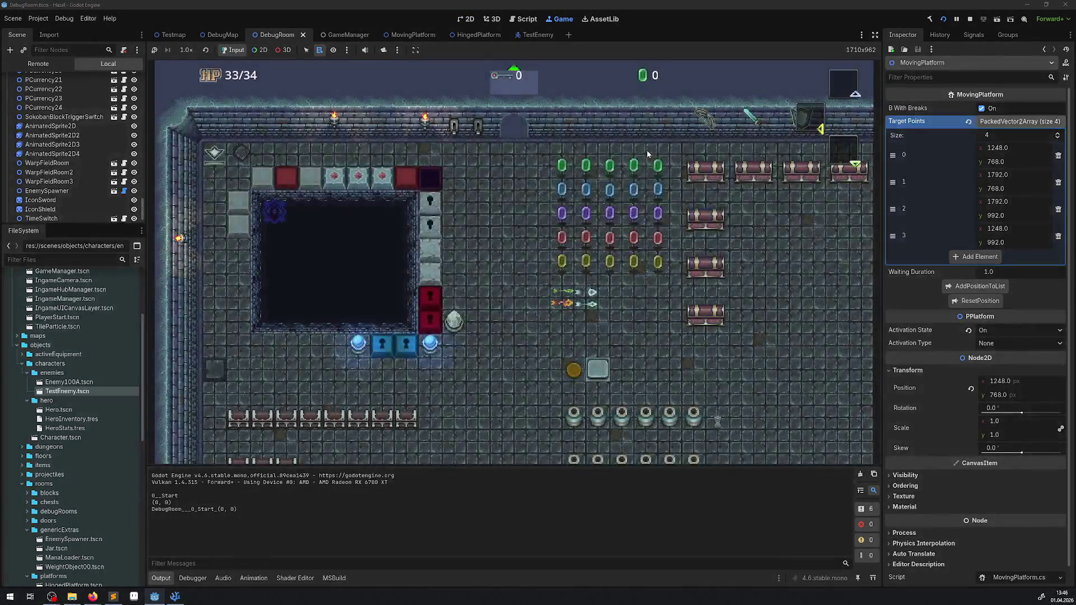
key(Left)
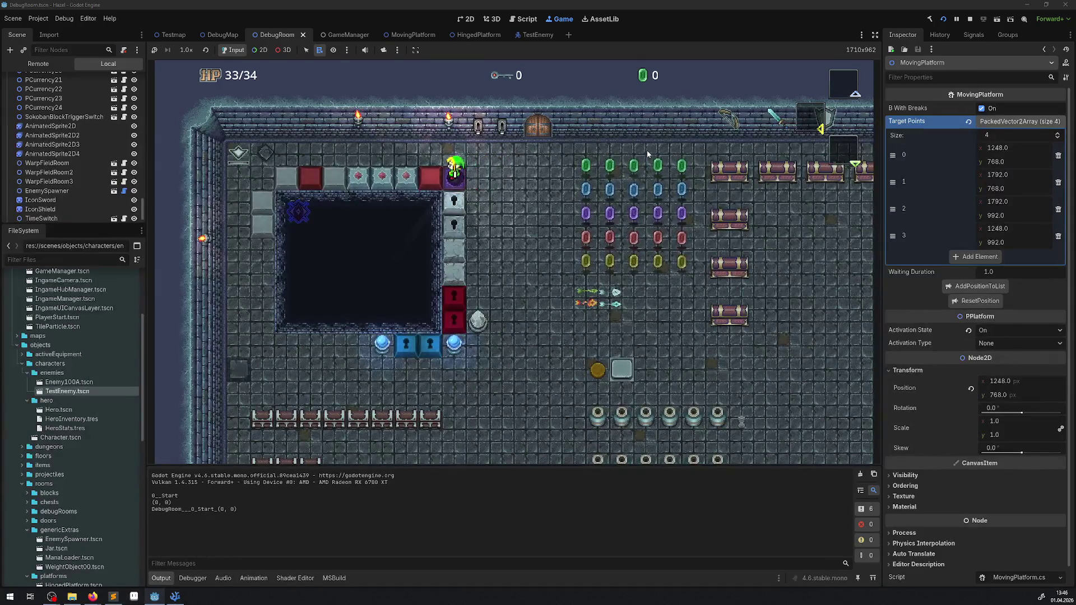
key(Right)
key(Left)
key(Up)
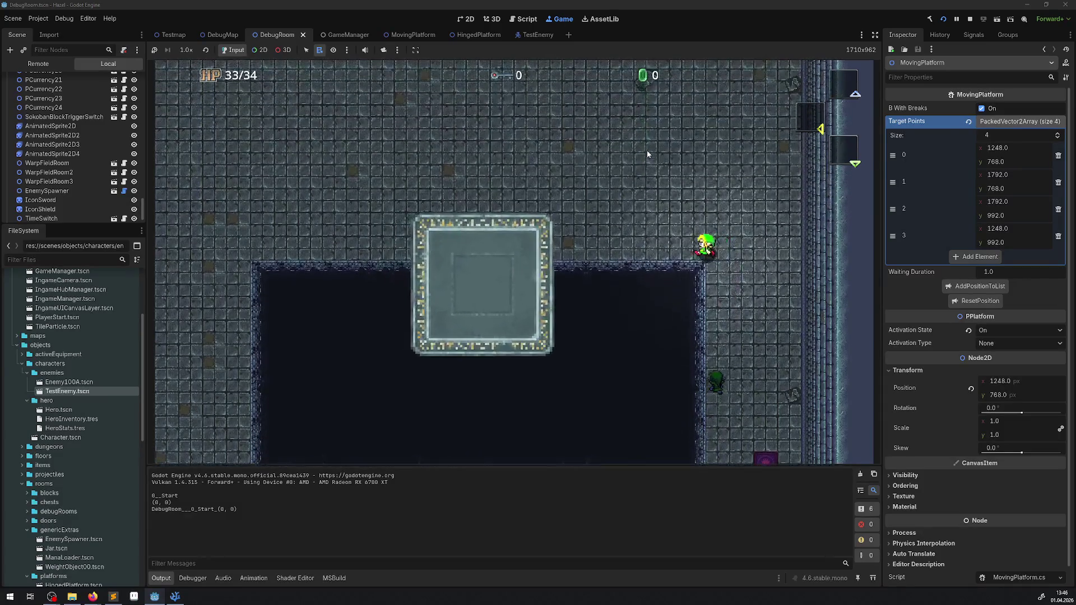
key(Left)
key(Left)
key(Down)
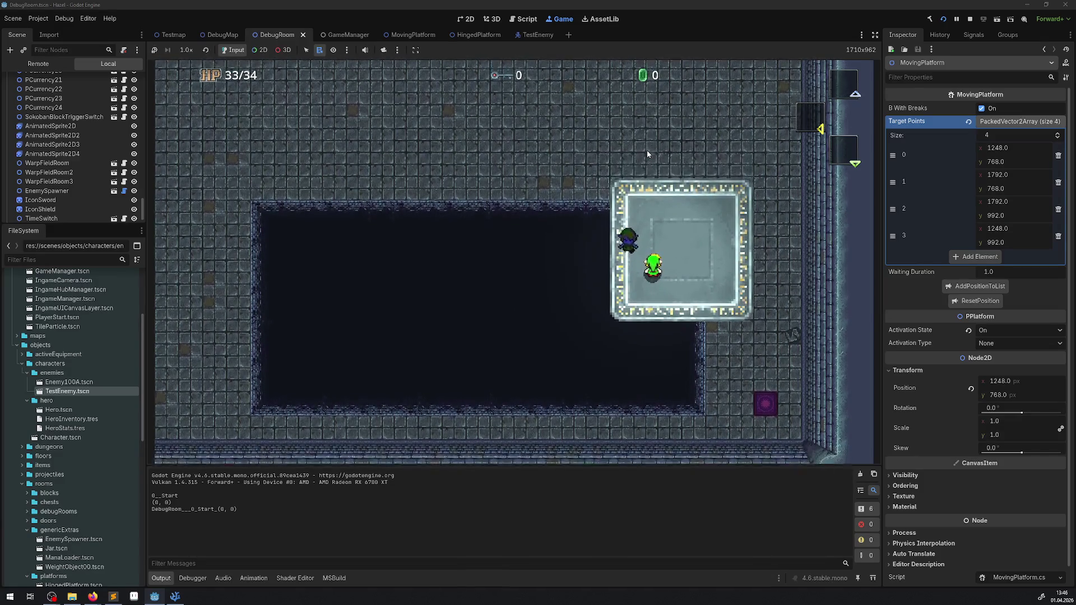
key(Up)
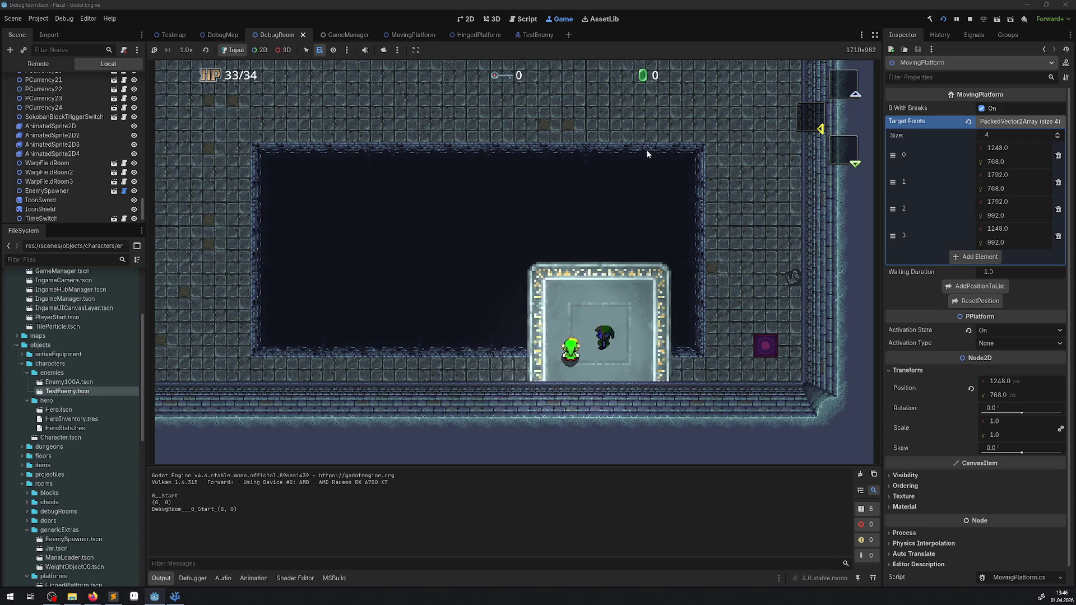
click(175, 597)
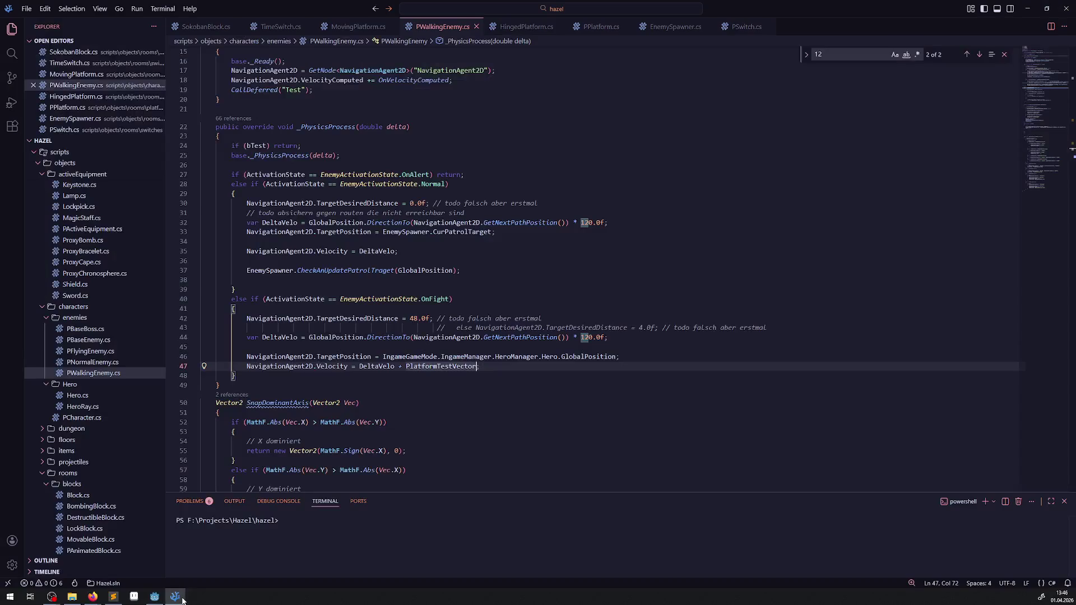
- Review OnVelocityComputed in PWalkingEnemy.cs and close the Find widget searching for 12
scroll(496, 341, down, 10)
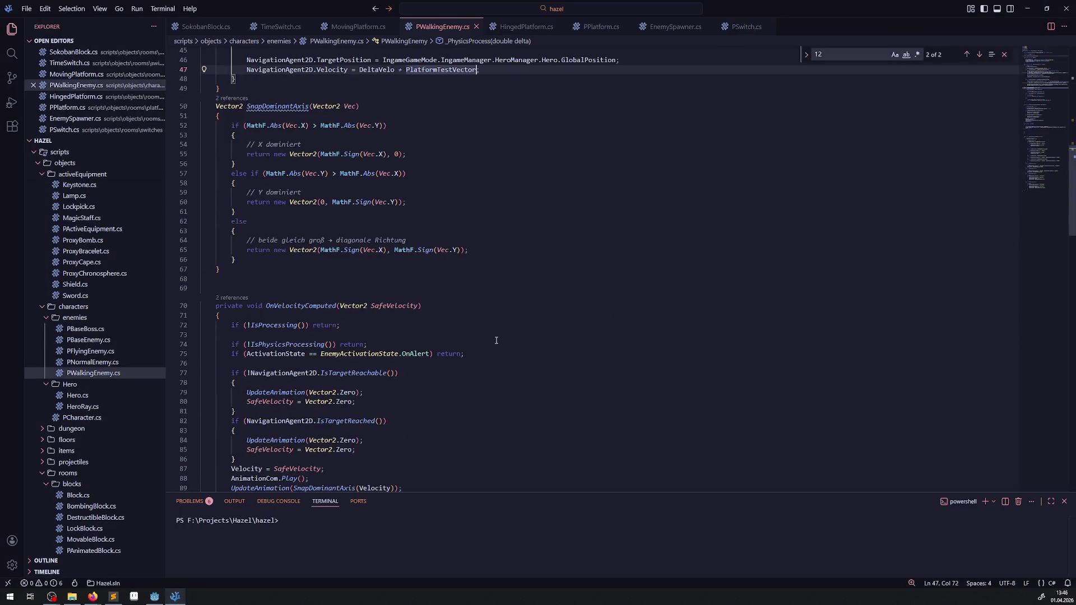
scroll(496, 340, down, 2)
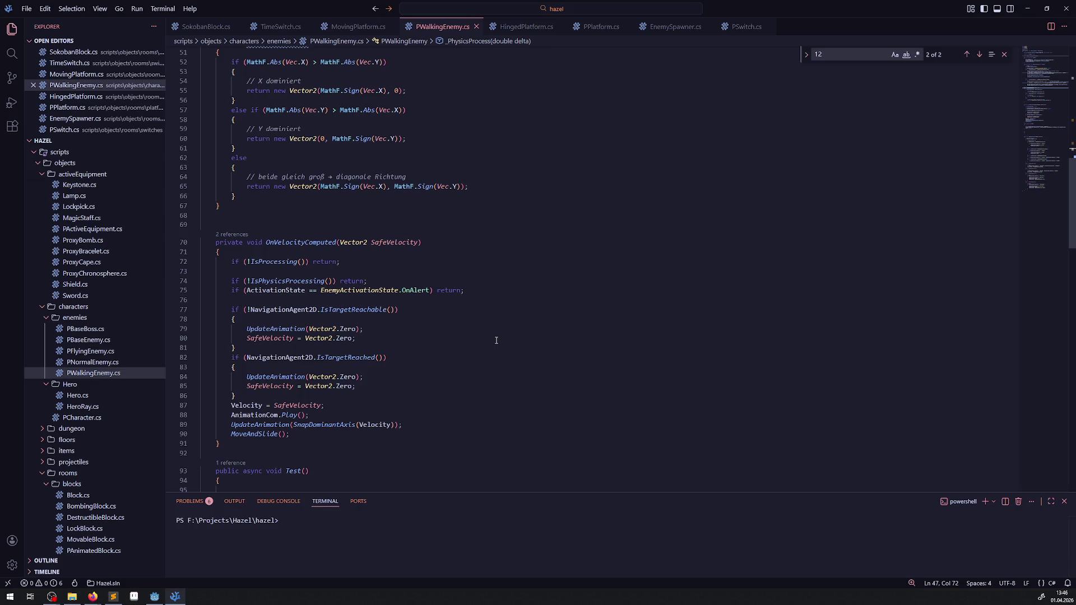
scroll(321, 255, up, 3)
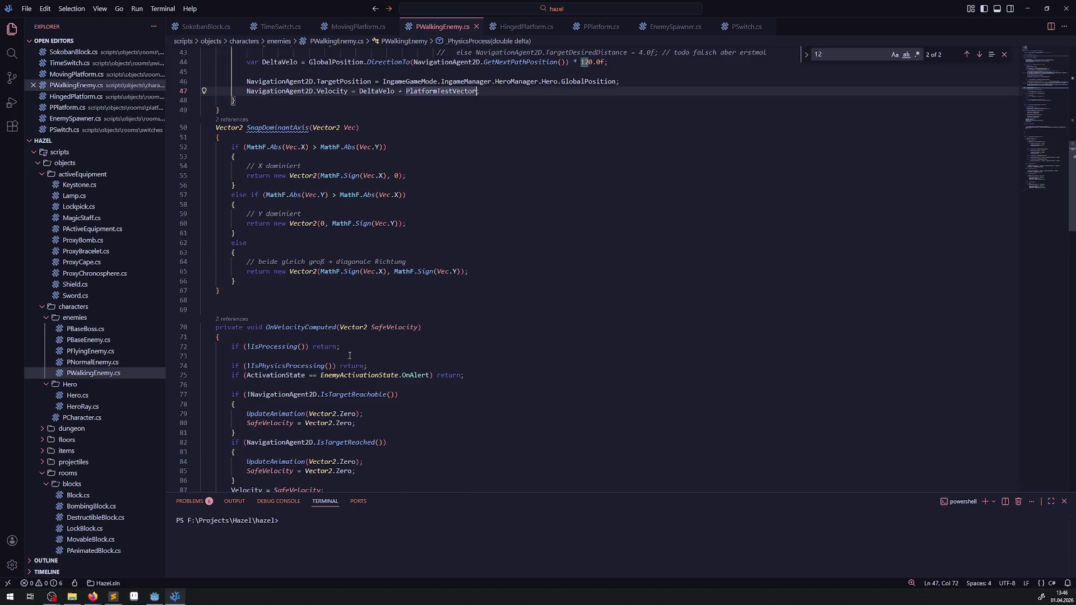
scroll(349, 356, down, 3)
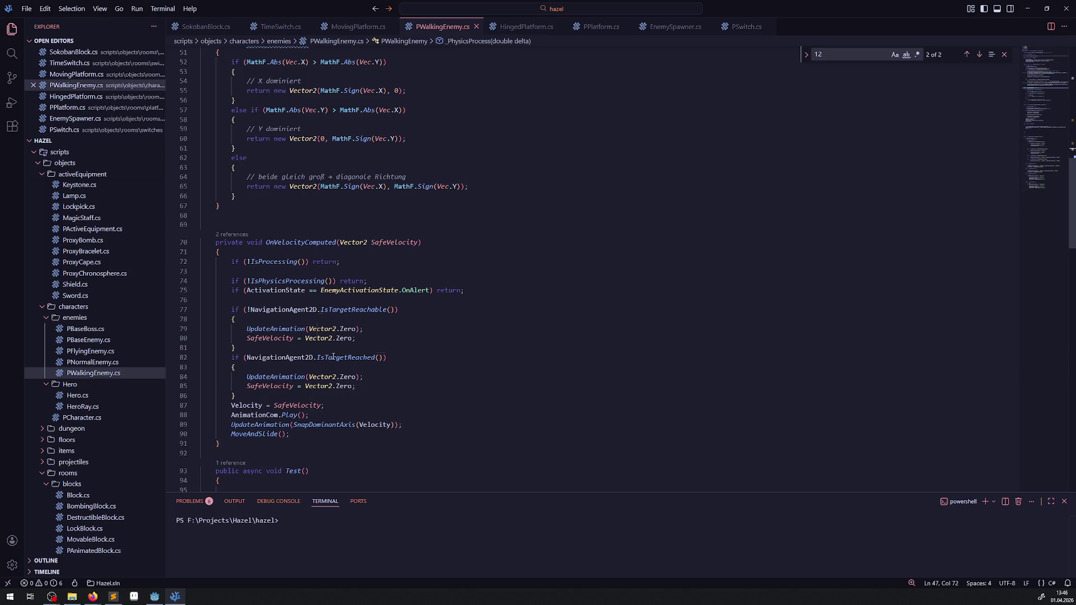
mouse_move(334, 357)
click(1005, 54)
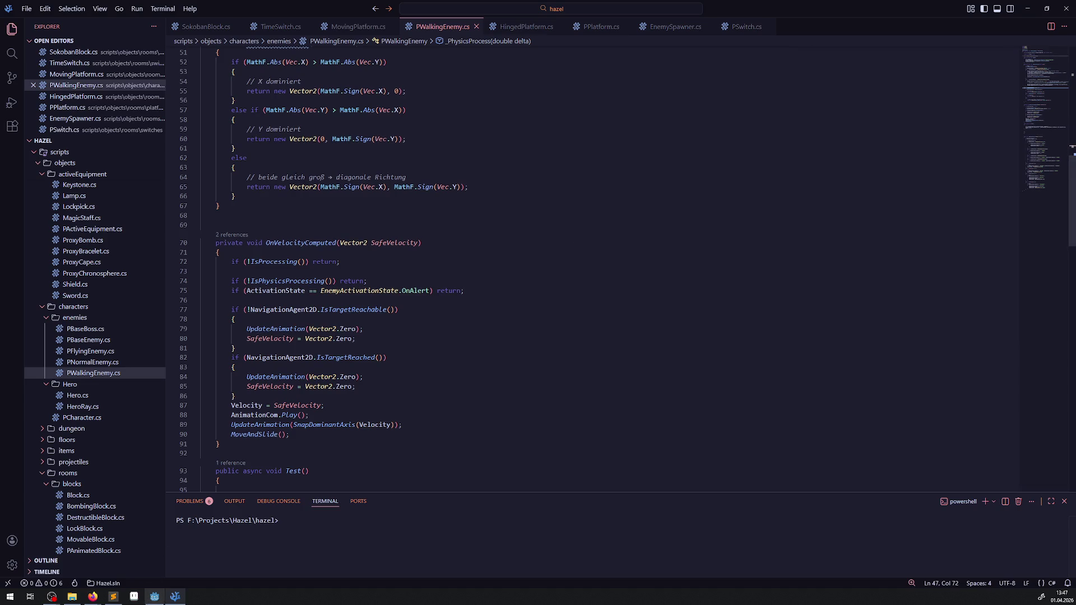
- Remove '+ PlatformTestVector' from line 47 and add a German comment explaining why, then save
mouse_move(154, 597)
scroll(330, 217, up, 5)
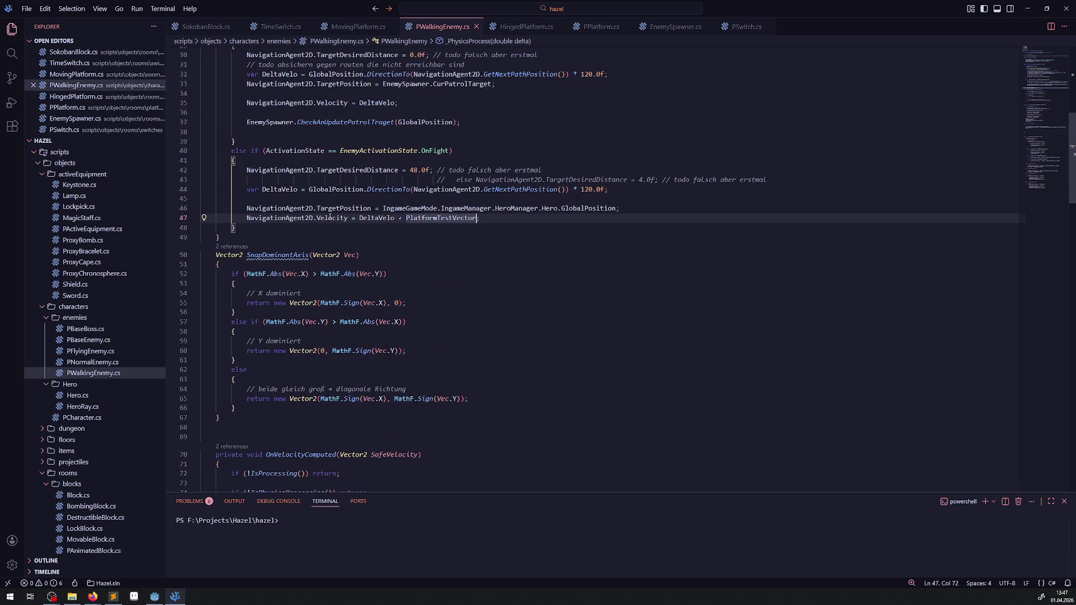
drag(399, 218, 477, 220)
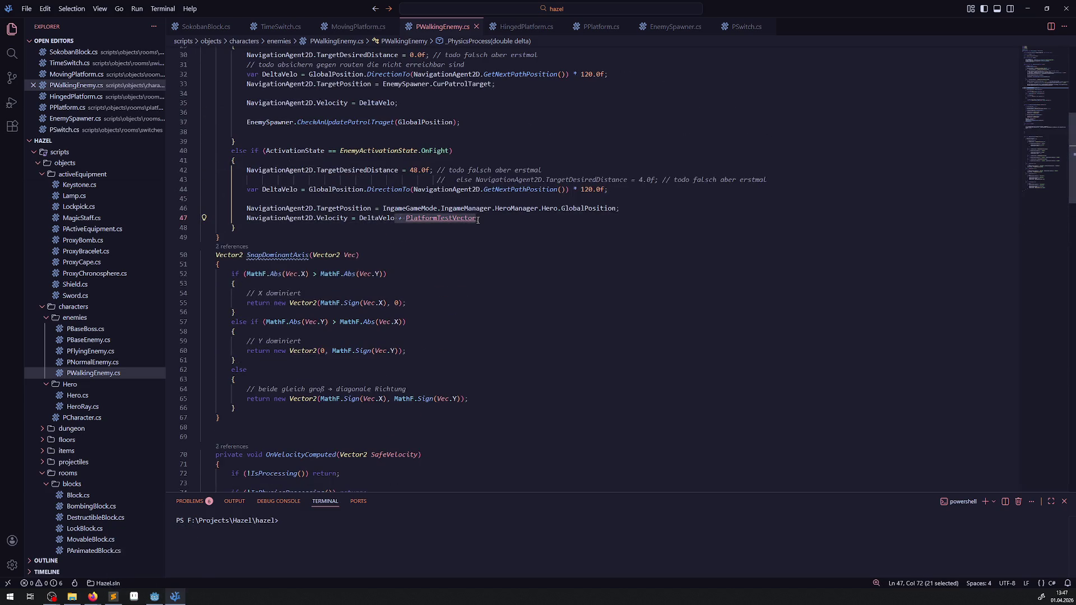
key(BackSpace)
key(BackSpace)
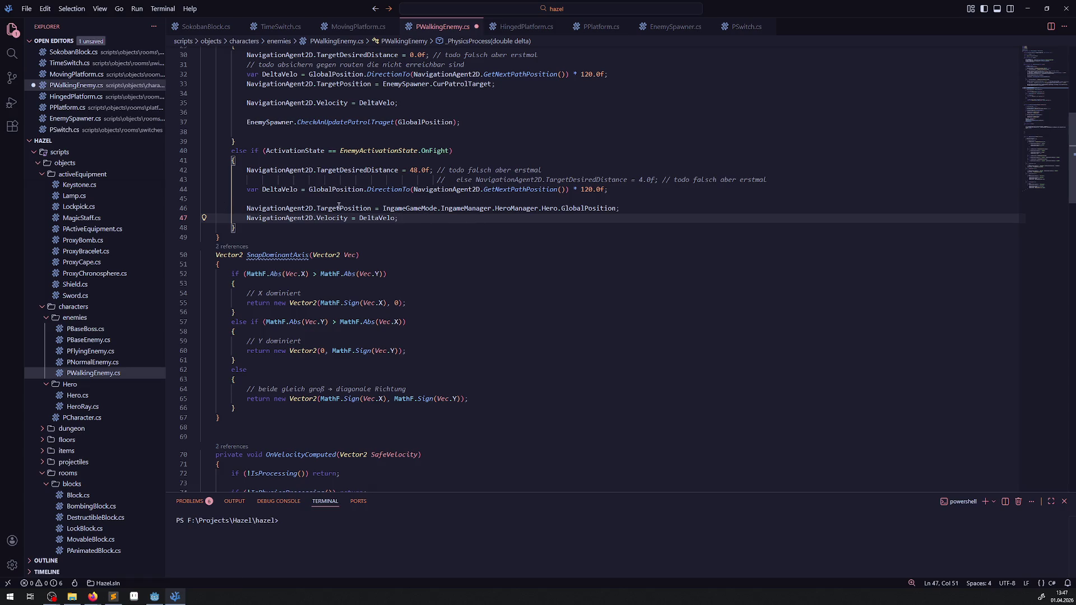
key(ctrl+s)
text( // normal m)
text(üsste  + PlatformTestVectorhier s)
text(ein, )
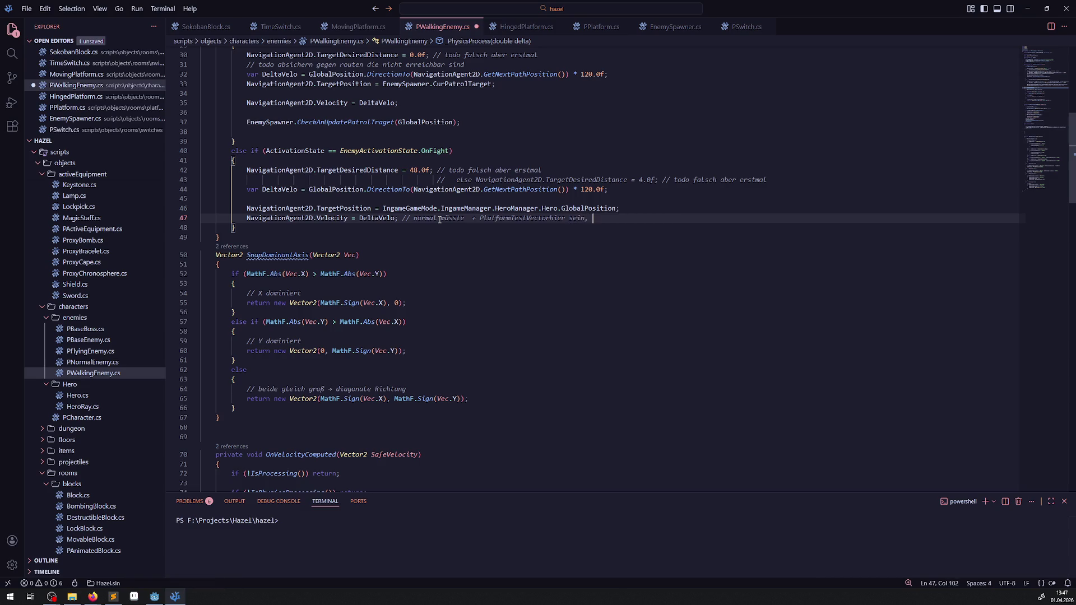
text(aber das geht nicht )
text(weil er dan)
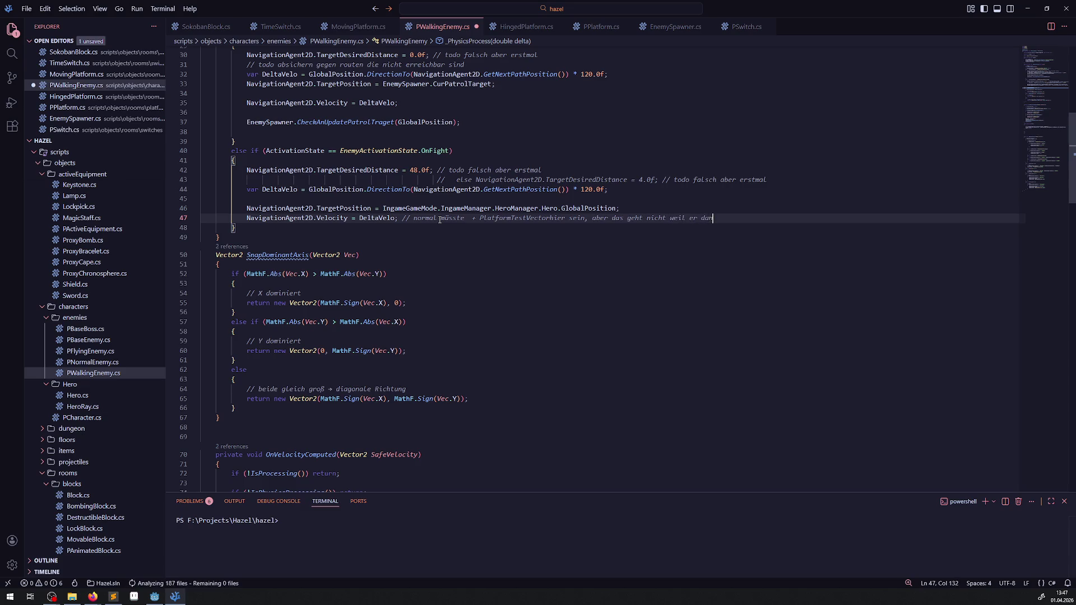
text(n bei reac)
text(hed auf 0 setzt)
key(ctrl+s)
- Try replacing the zero vectors on lines 80 and 85 with PlatformTestVector, then undo it
scroll(393, 247, down, 13)
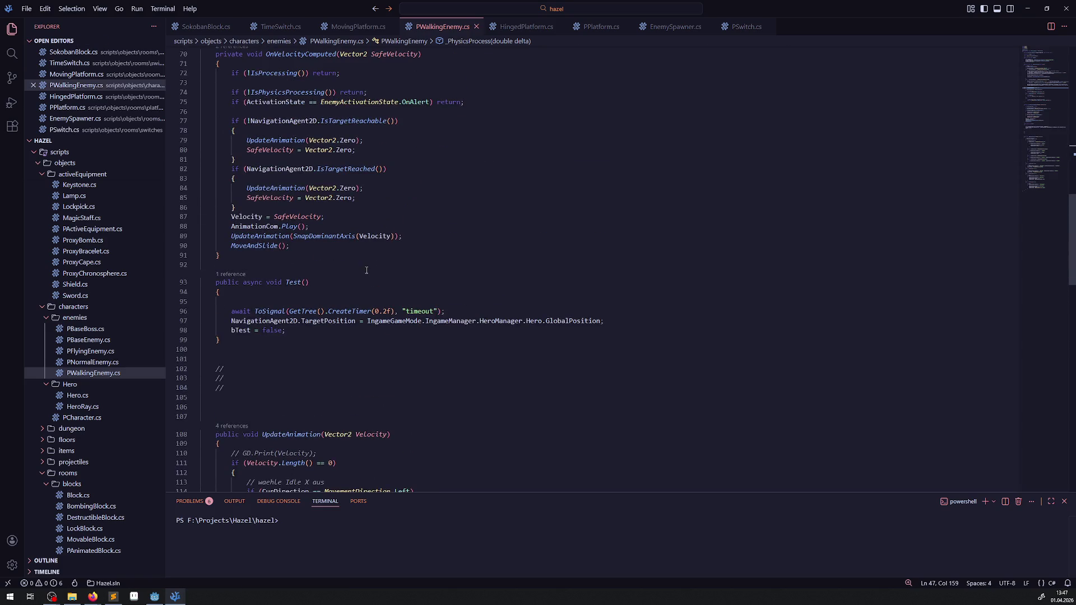
scroll(366, 270, up, 8)
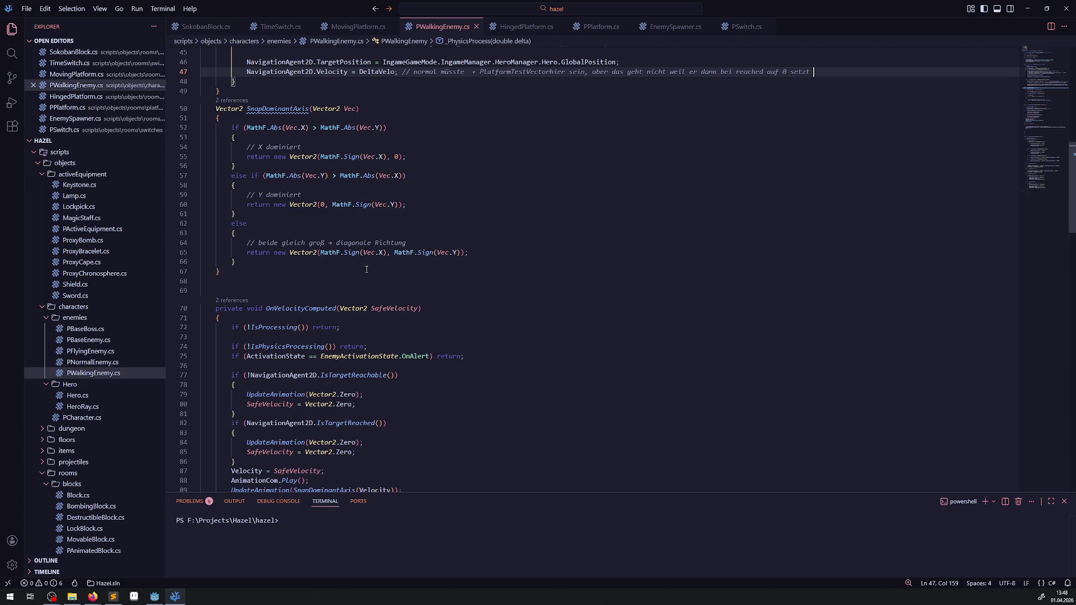
scroll(366, 270, down, 4)
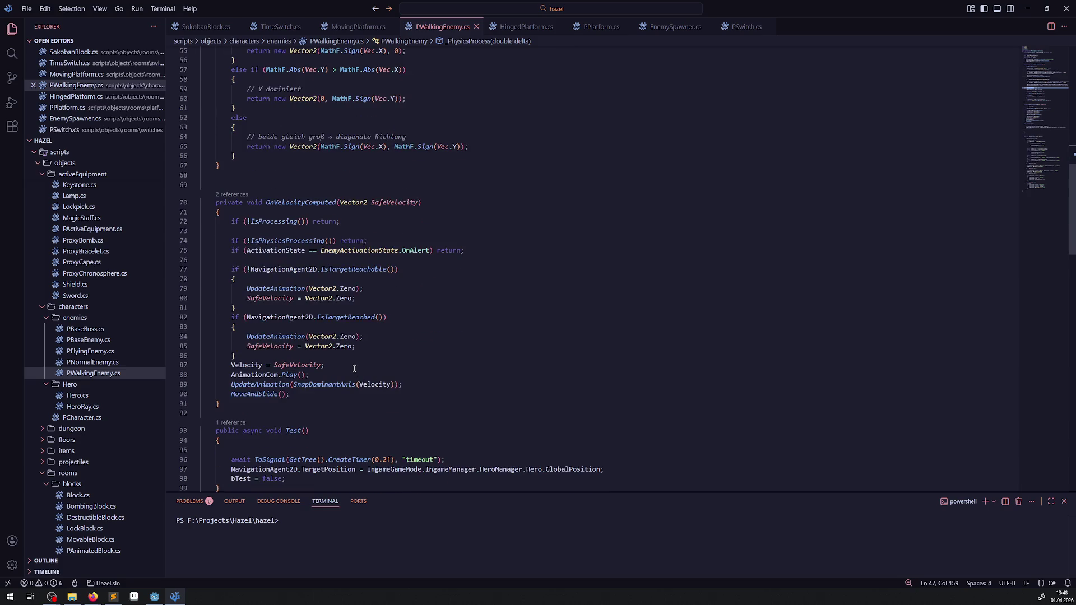
drag(302, 346, 357, 348)
text(+ PlatformTestVector)
click(306, 347)
drag(303, 299, 357, 298)
key(ctrl+v)
key(BackSpace)
key(BackSpace)
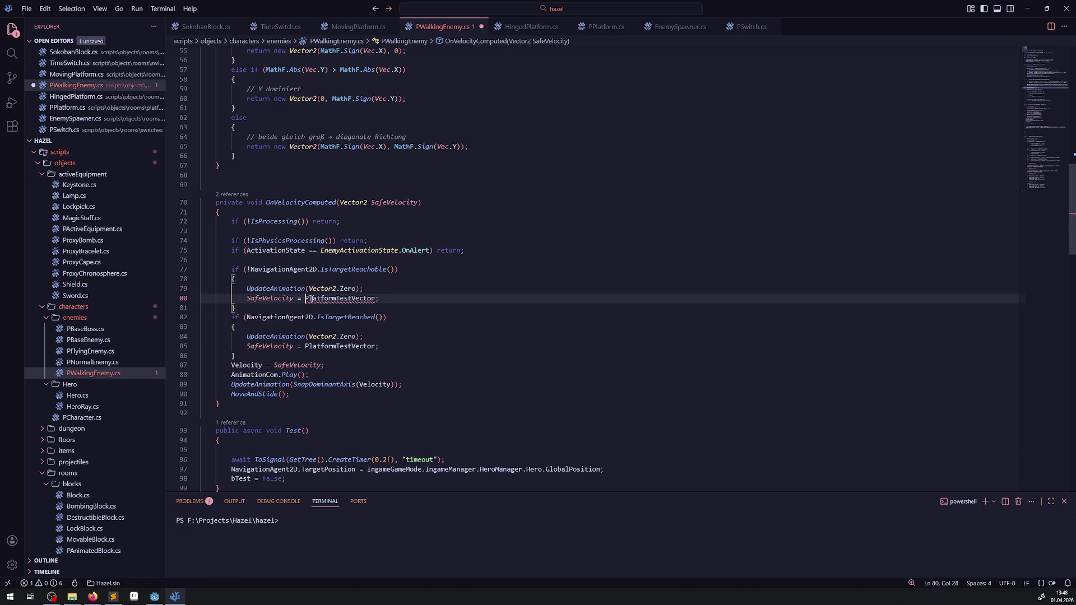
key(ctrl+s)
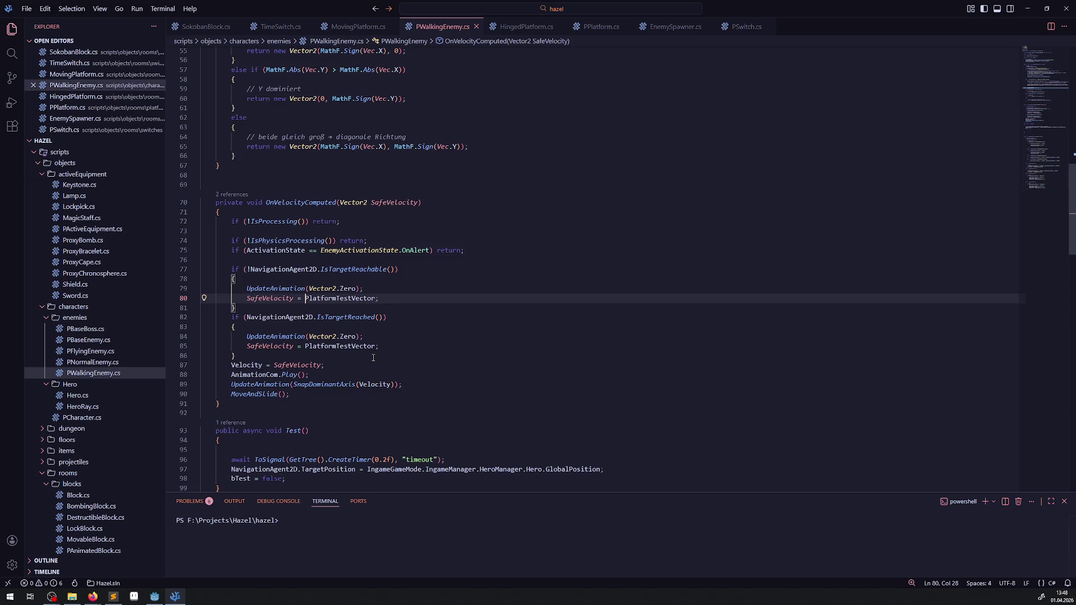
key(ctrl+z)
key(ctrl+z)
key(ctrl+z)
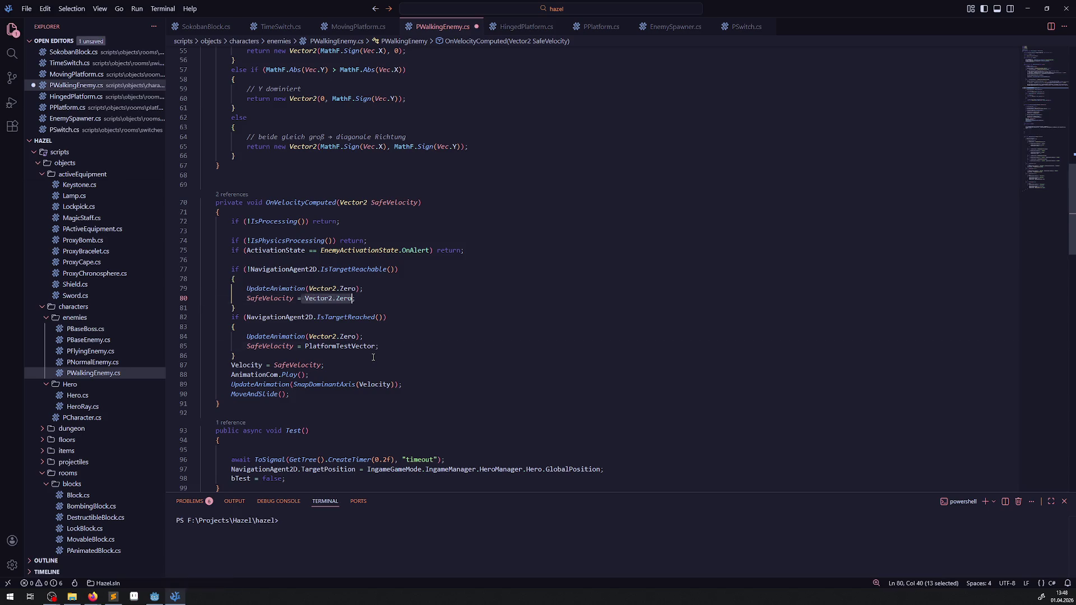
- Change line 87 to 'Velocity = SafeVelocity + PlatformTestVector;' and save
click(391, 384)
click(321, 368)
text(+ PlatformTestVector)
key(ctrl+s)
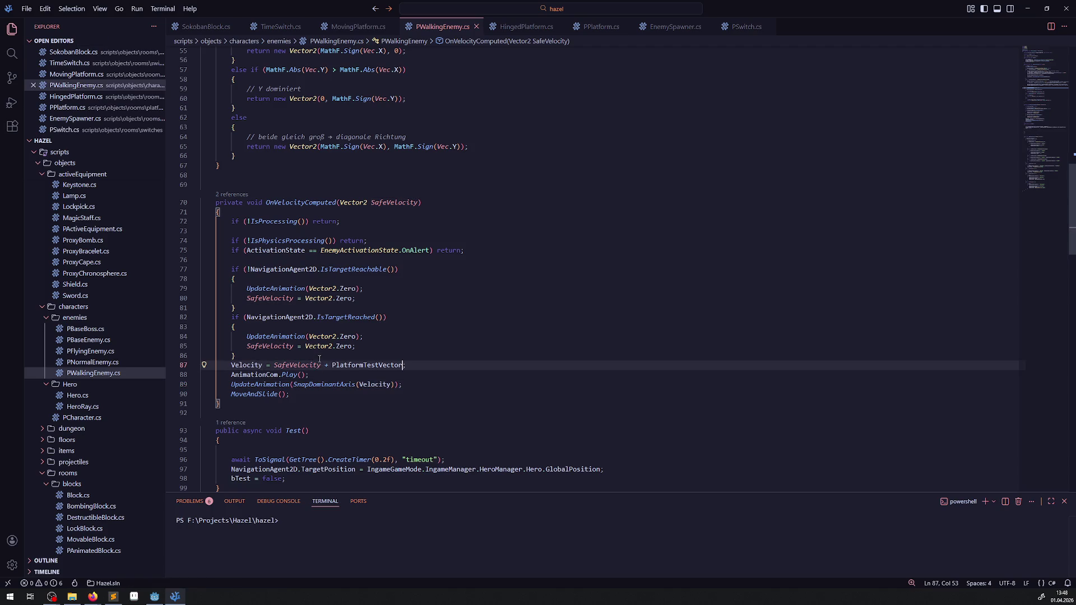
click(154, 596)
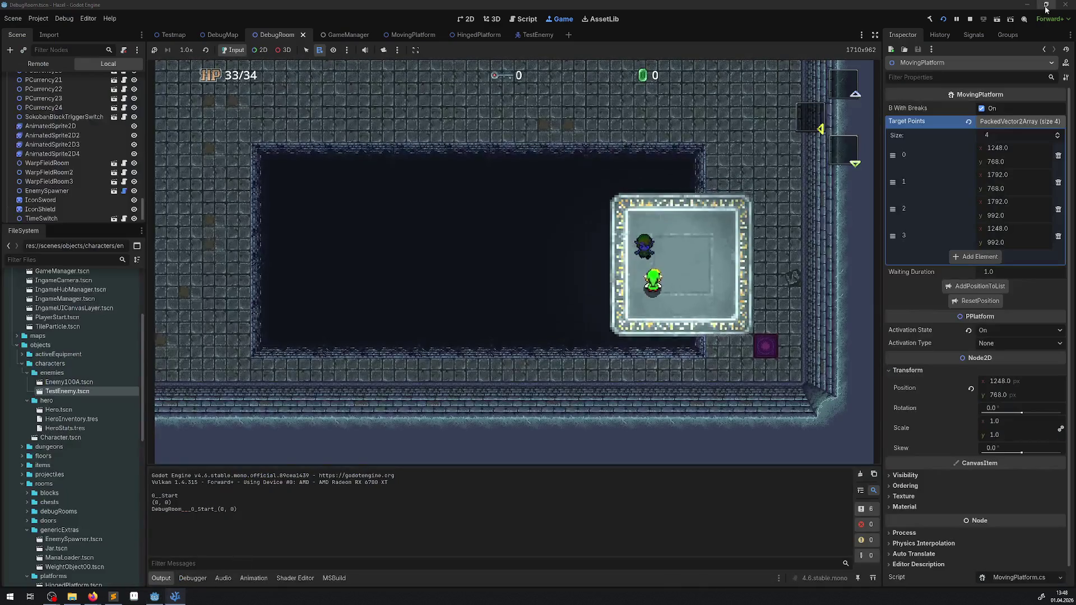
- Restart the game, walk the hero up and left onto the moving platform, then stop and return to VS Code
click(969, 20)
click(944, 18)
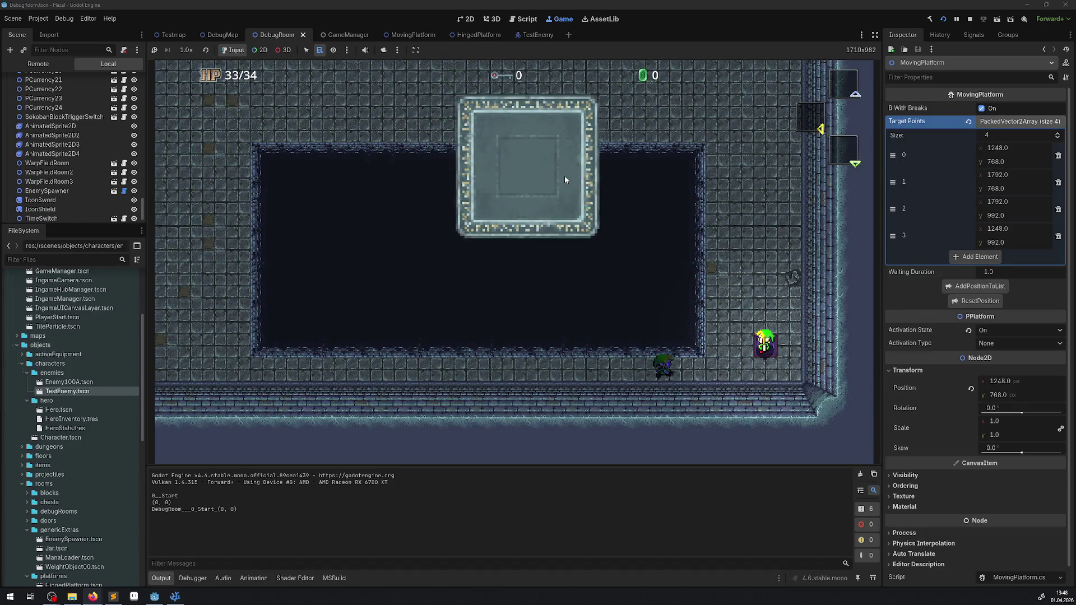
key(Up)
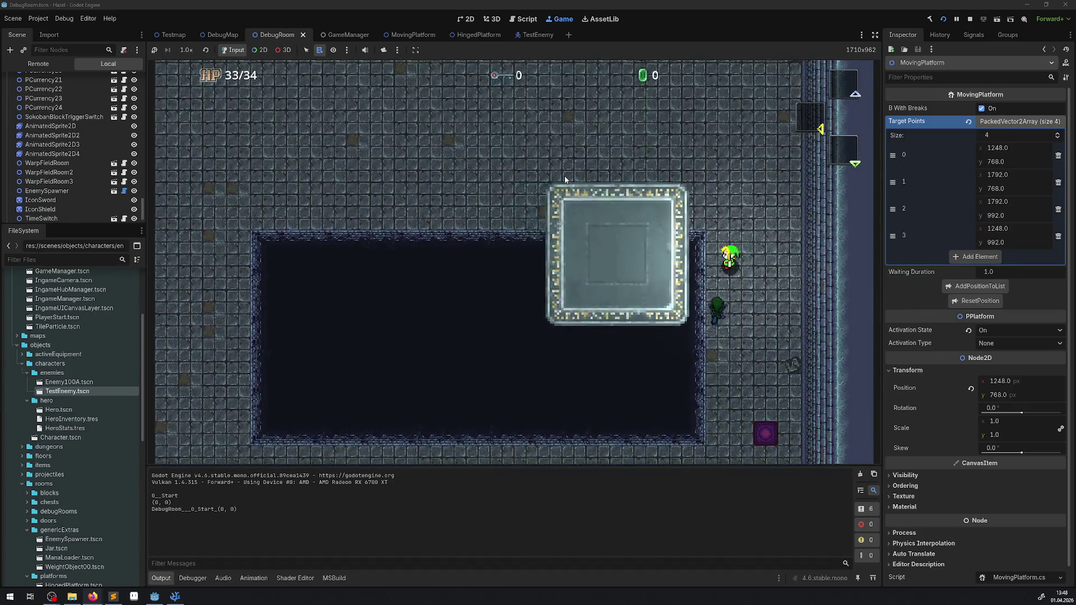
key(Left)
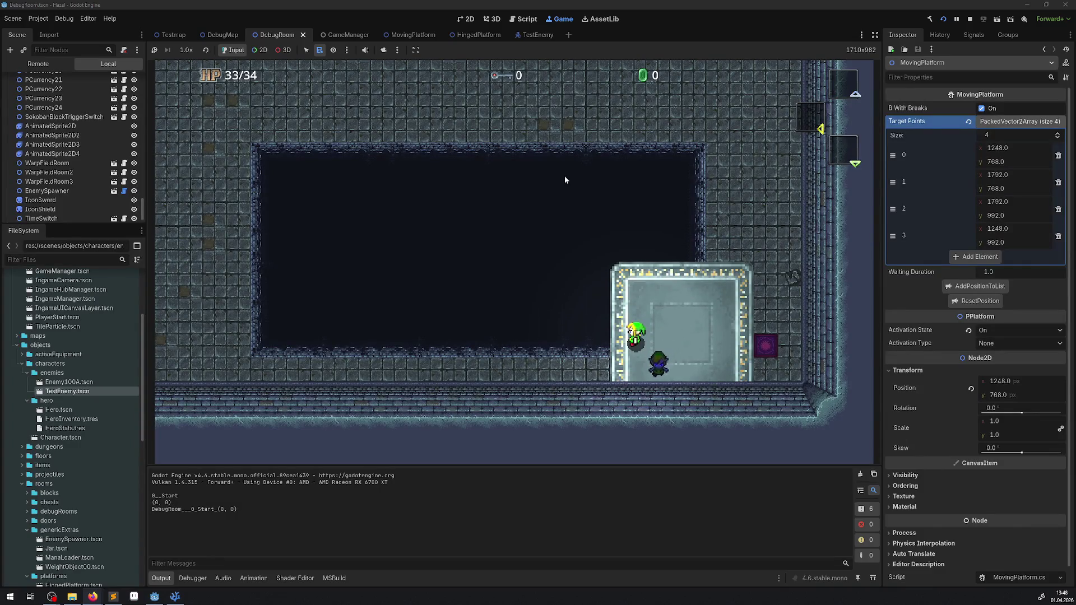
click(970, 19)
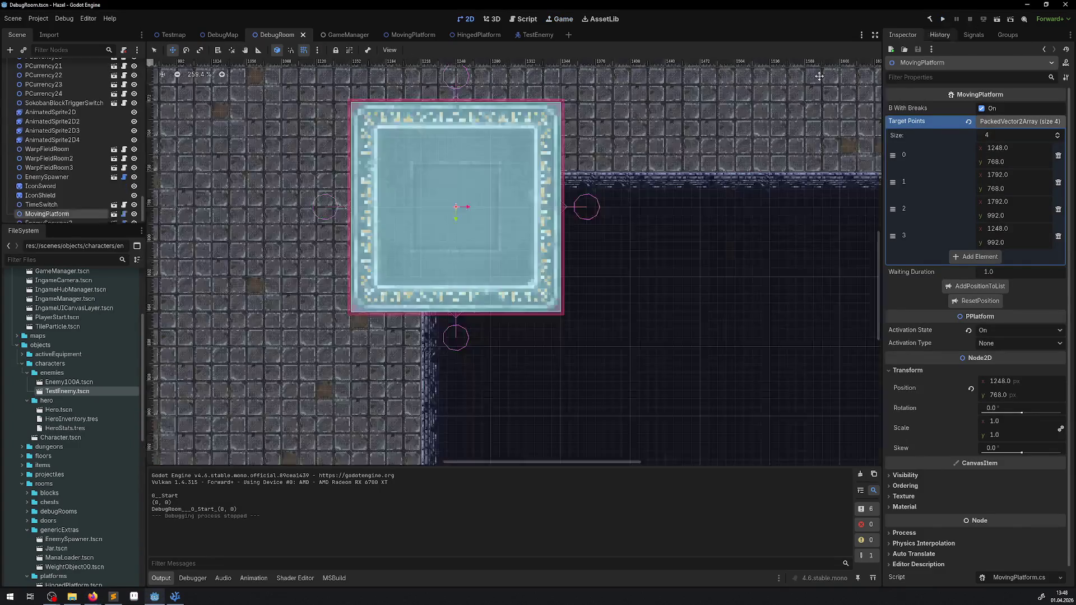
click(175, 596)
scroll(400, 284, up, 8)
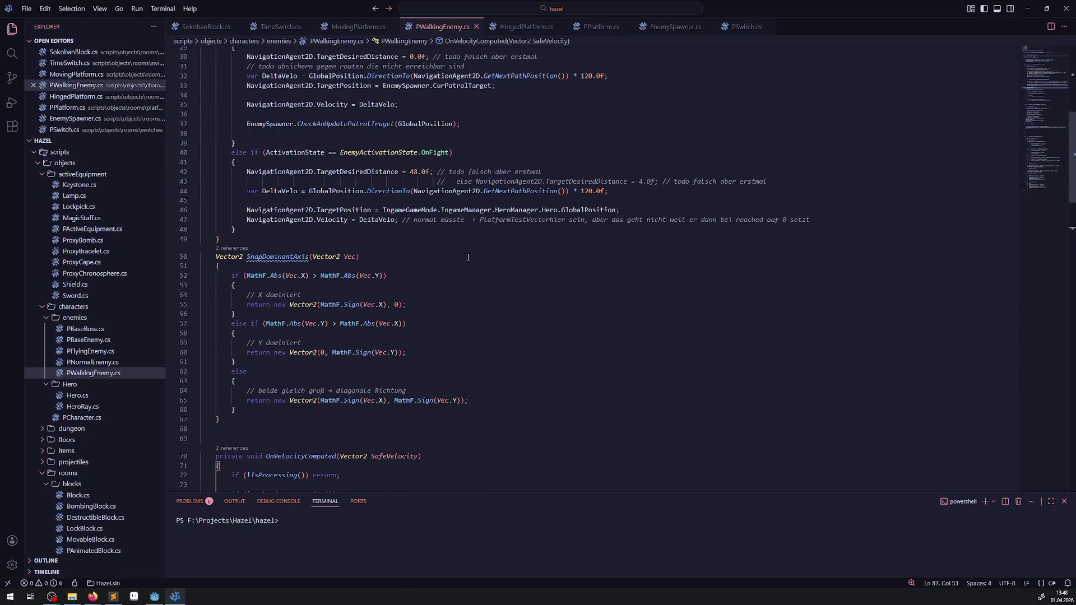
- Replace both 'SafeVelocity = Vector2.Zero;' lines (85 and 80) with 'return;' and save
scroll(468, 257, down, 8)
scroll(422, 286, down, 1)
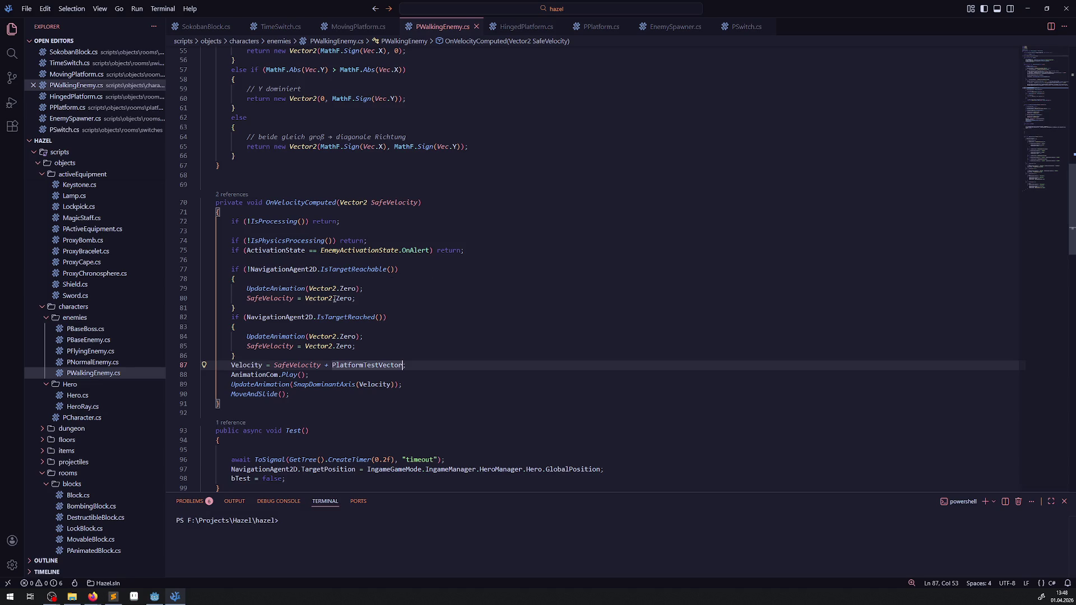
text(;)
mouse_move(317, 337)
click(245, 346)
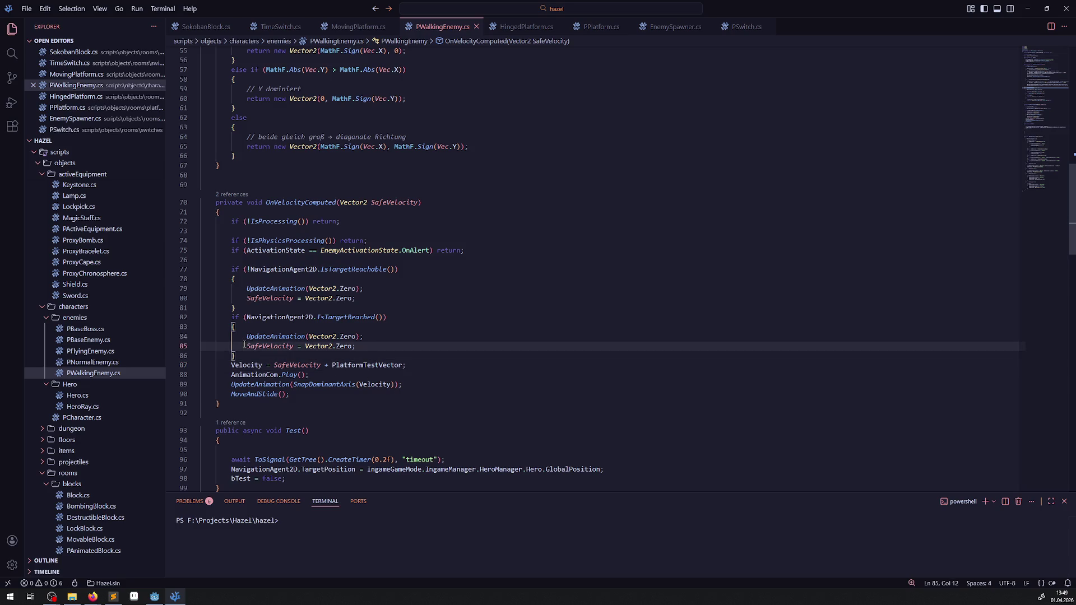
drag(367, 348, 235, 346)
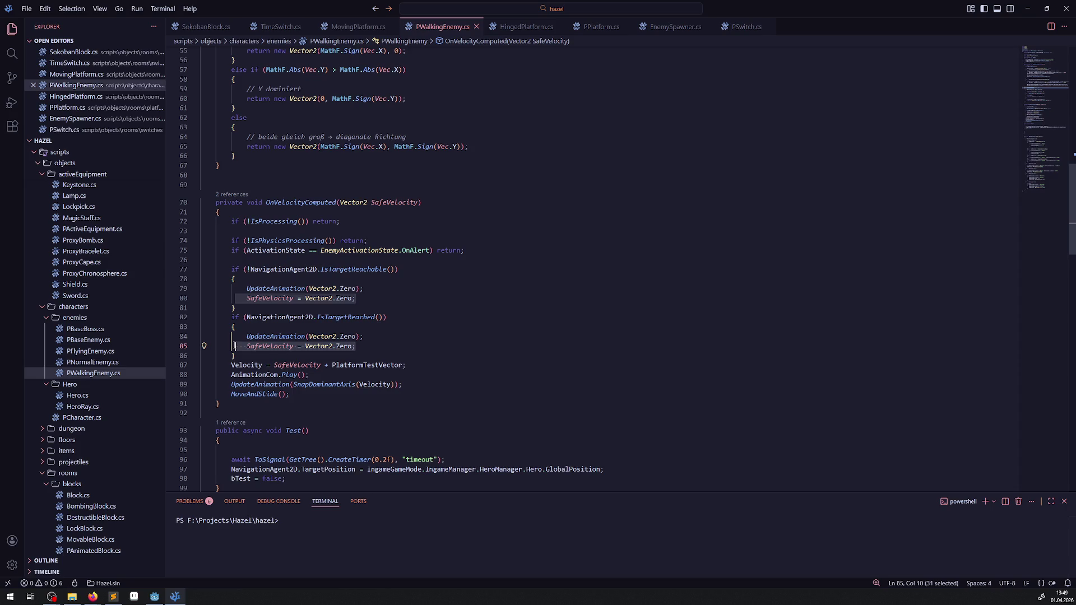
text(return;)
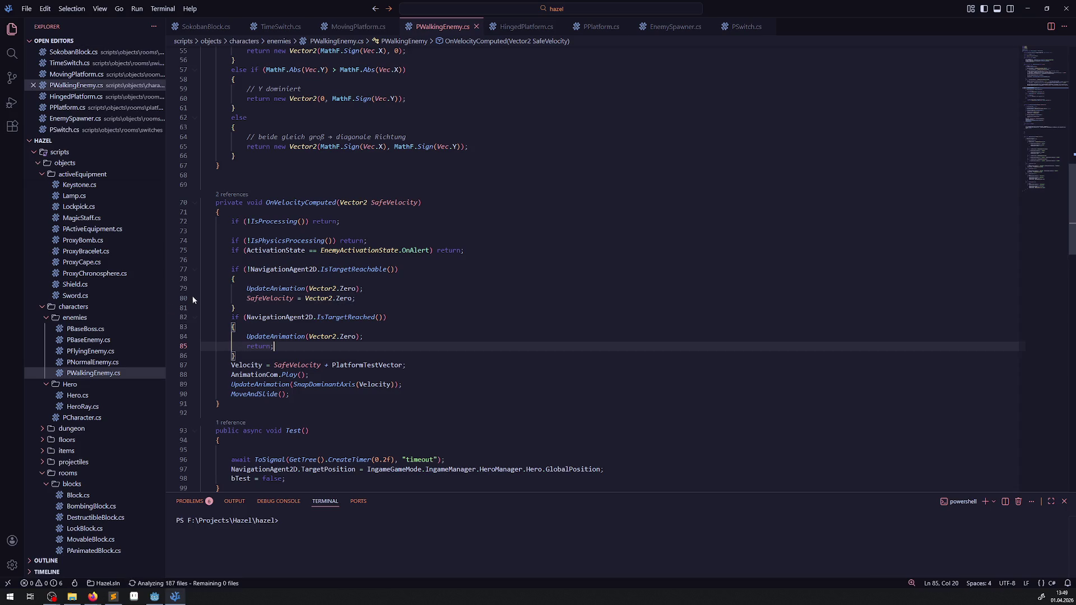
drag(223, 298, 357, 298)
text(return;)
key(ctrl+s)
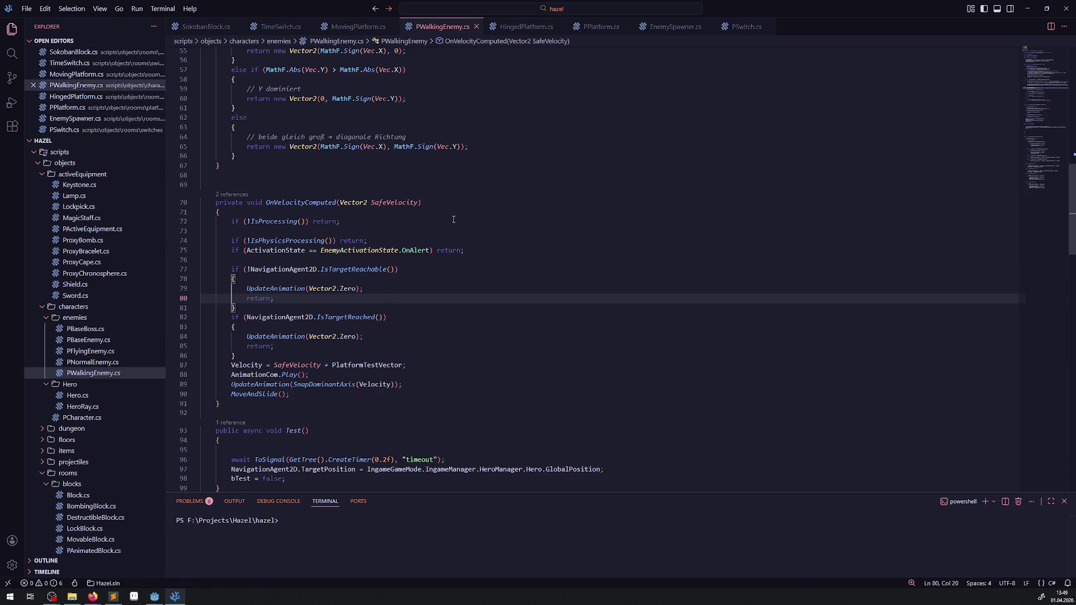
- Move '+ PlatformTestVector' from line 87 back onto line 47, save, and rebuild in Godot
scroll(454, 220, up, 5)
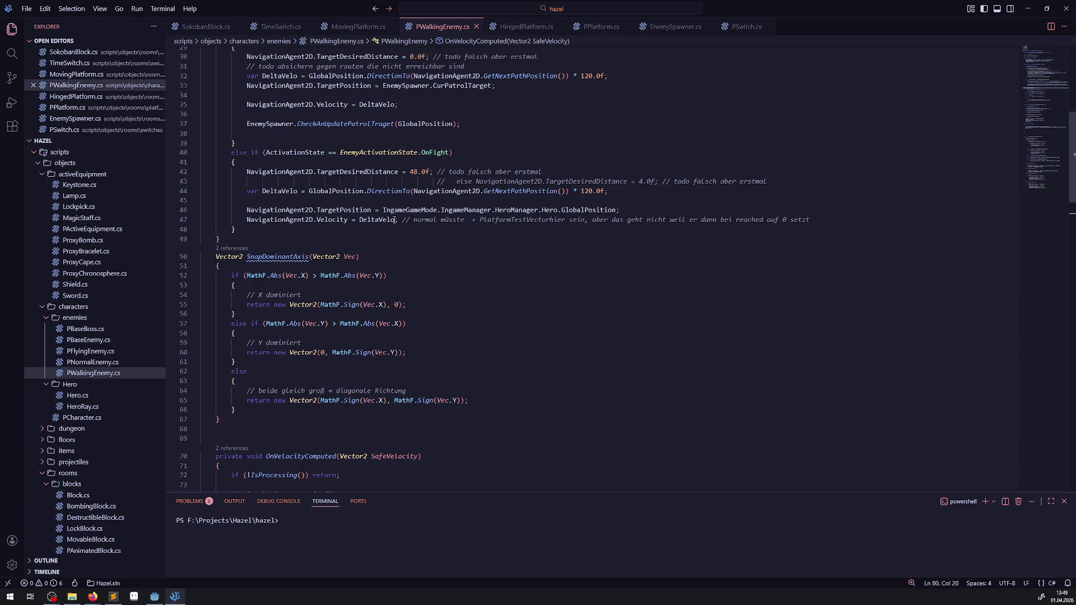
click(394, 219)
text(+ PlatformTestVector)
scroll(443, 303, down, 1)
scroll(443, 302, down, 4)
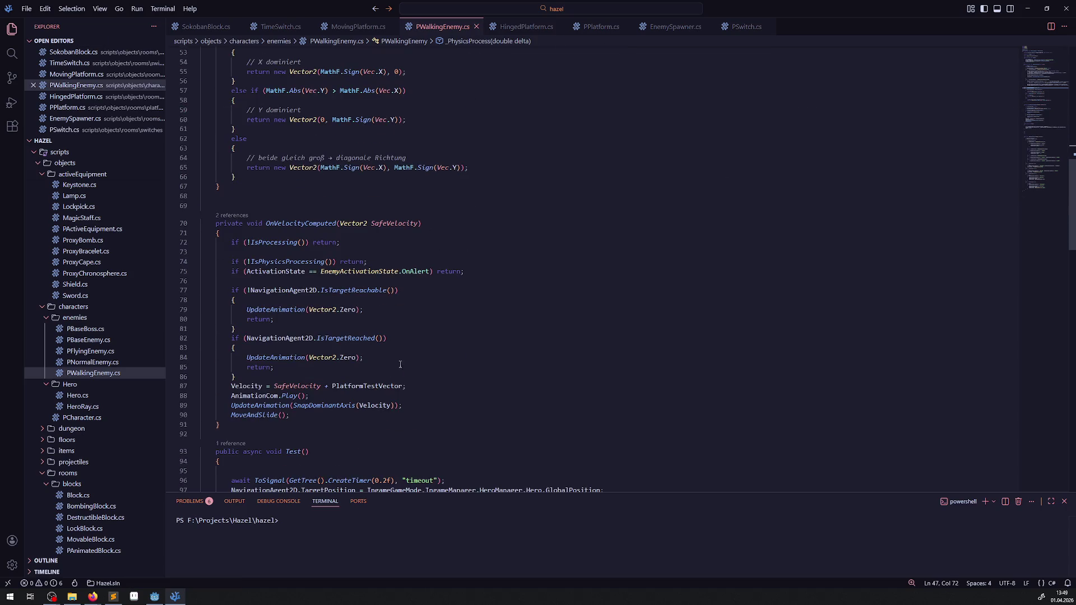
drag(323, 385, 401, 386)
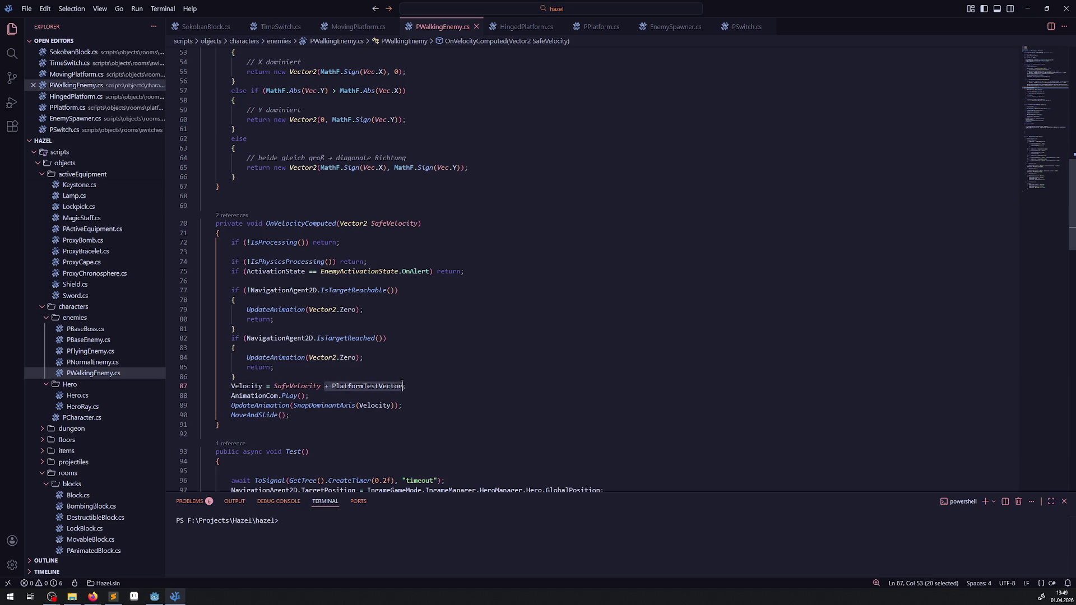
key(BackSpace)
text(;)
key(ctrl+s)
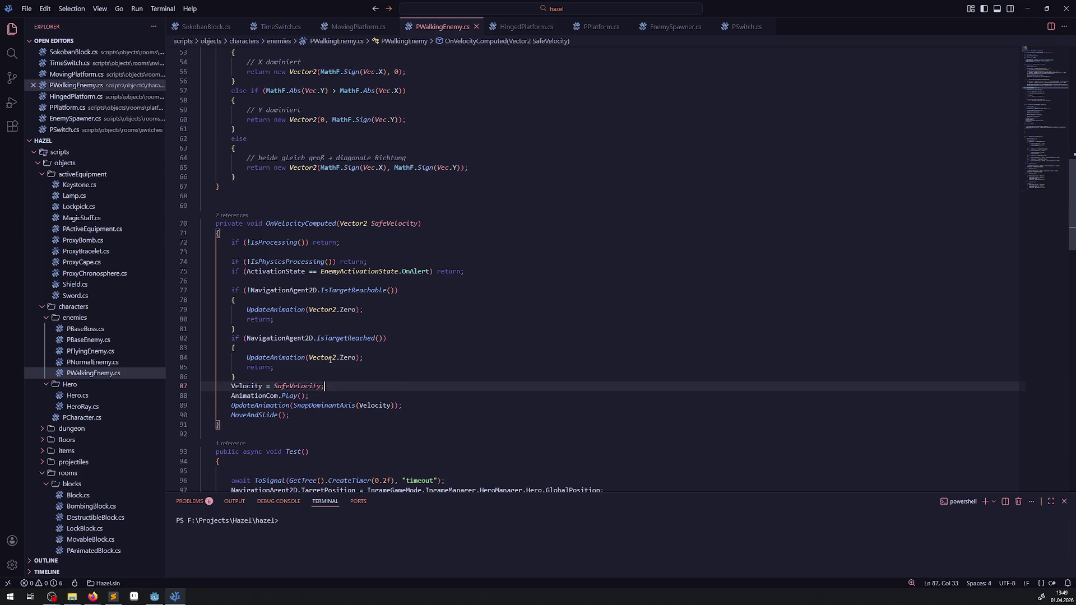
click(402, 369)
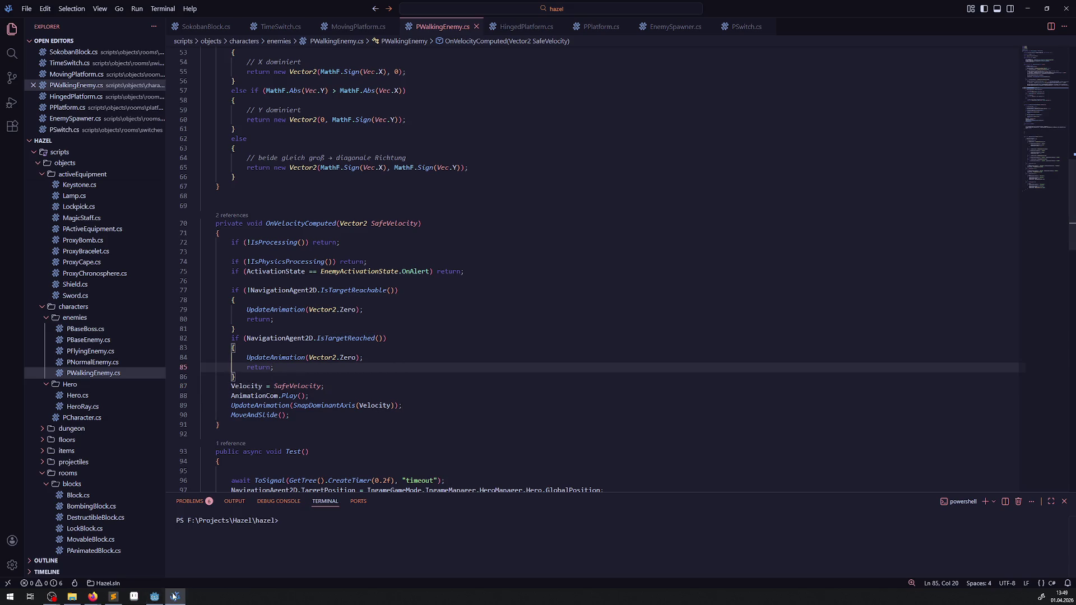
click(175, 597)
click(932, 20)
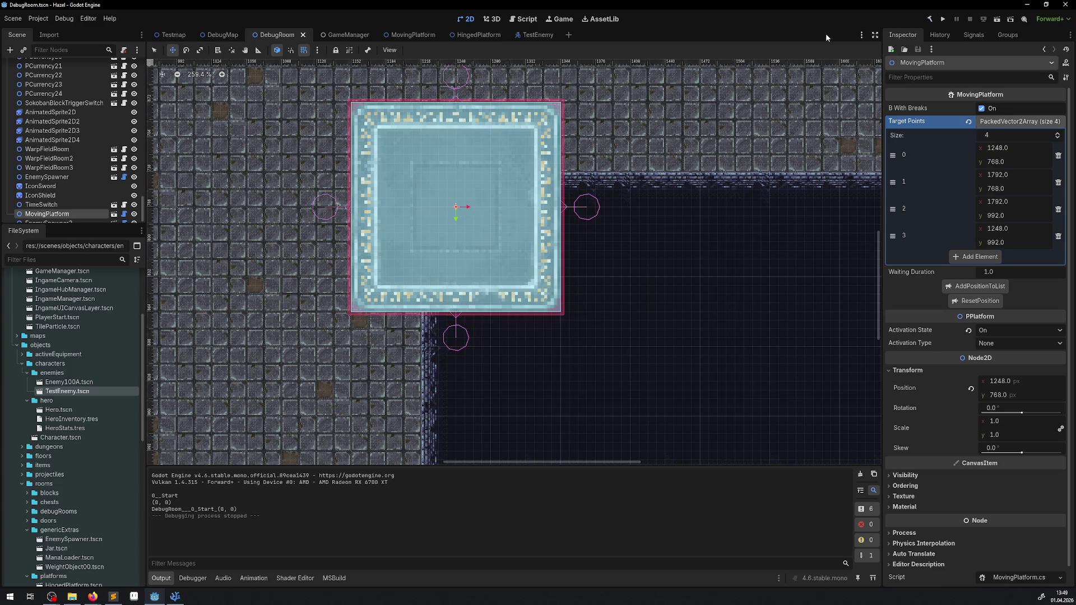
- Run the game and walk the hero through the warp onto the moving platform
click(943, 19)
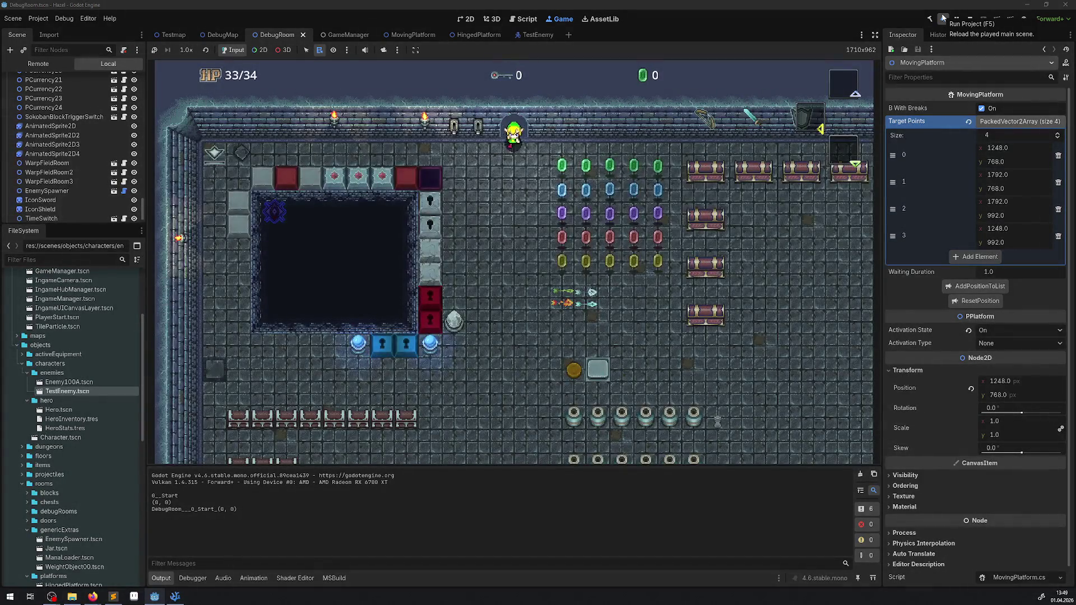
key(Left)
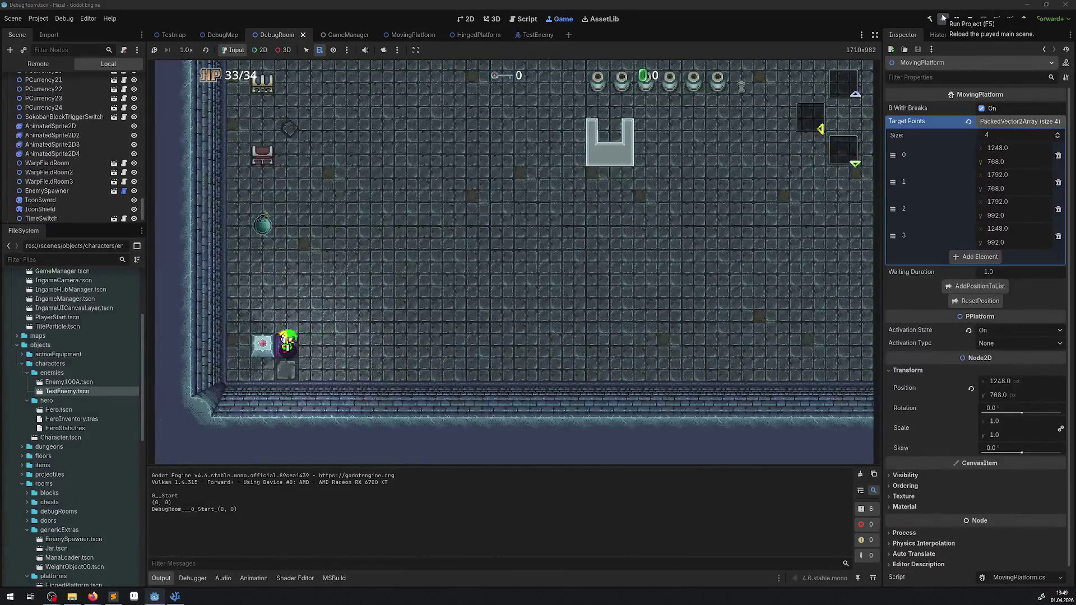
key(Up)
key(Up)
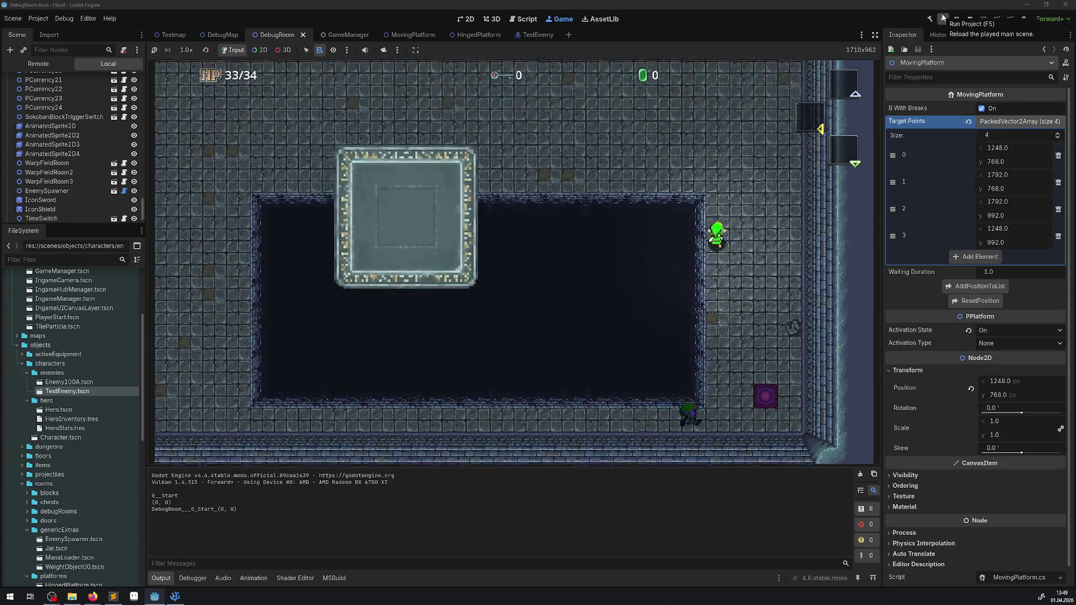
key(Left)
key(Left)
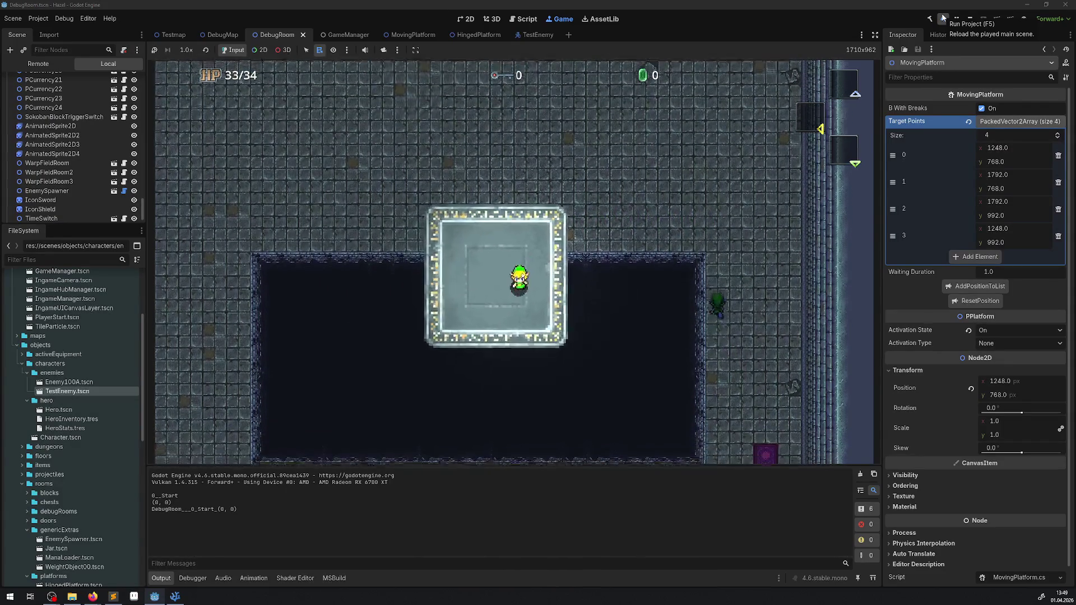
key(Down)
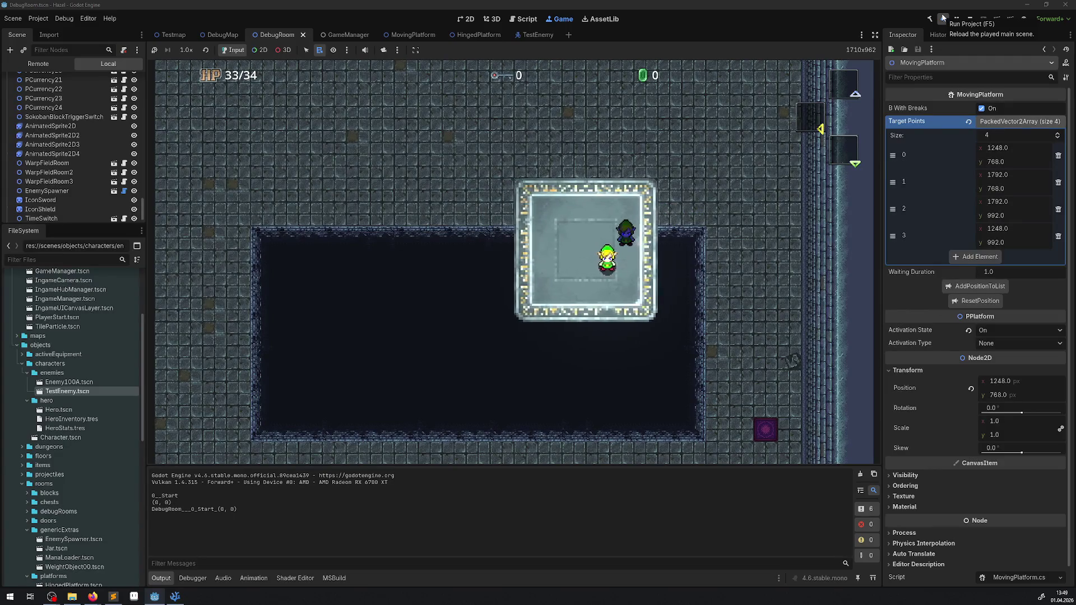
- Move the player around the enemy on the descending platform, then stop the game
key(Up)
key(Left)
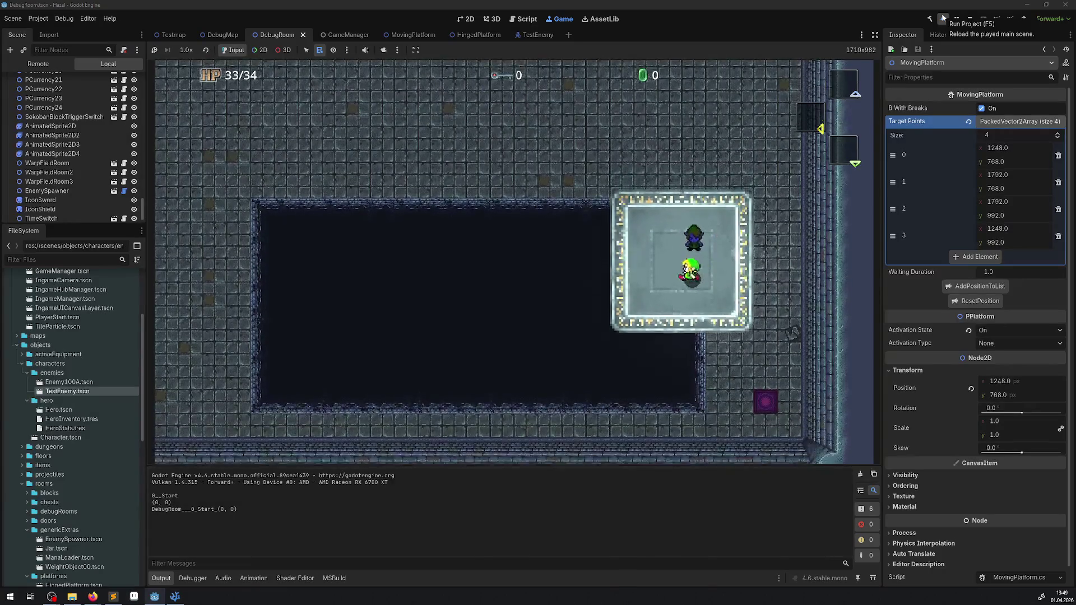
key(Down)
key(Right)
key(Up)
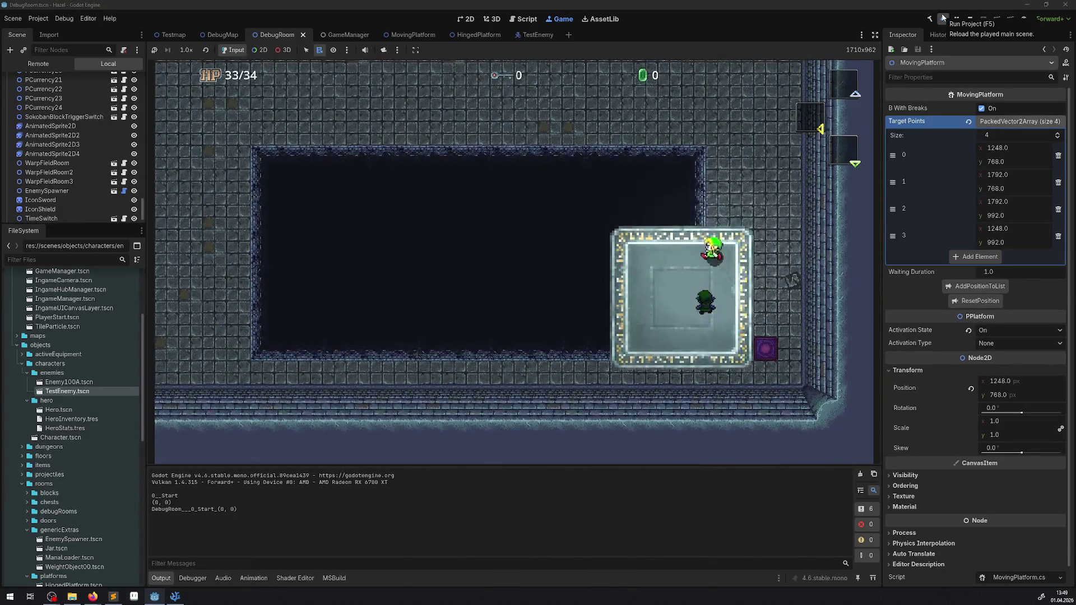
key(Left)
key(Down)
key(Right)
key(Up)
key(Left)
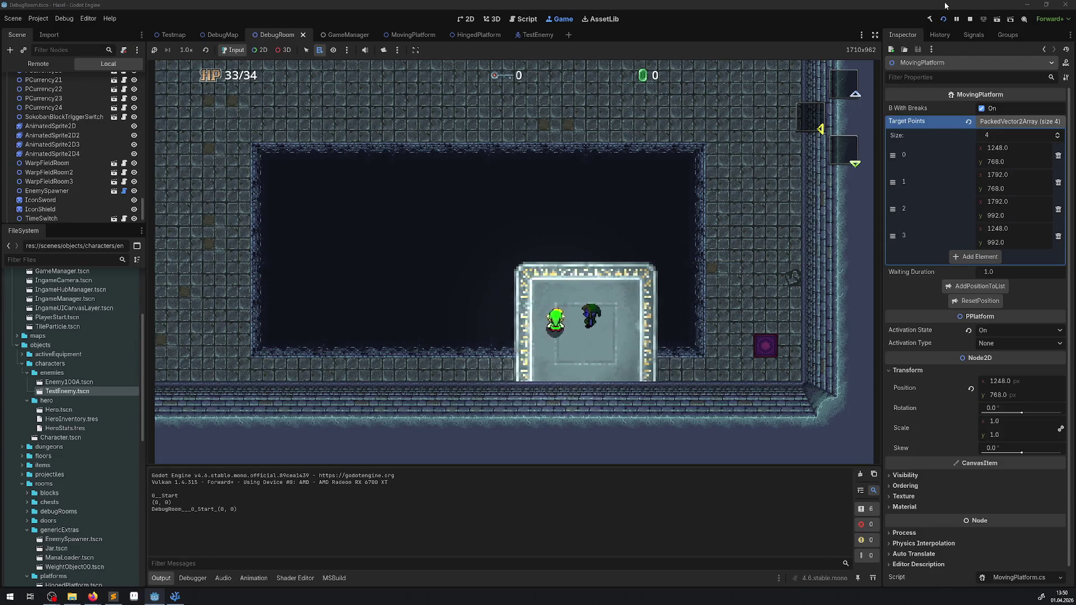
click(970, 18)
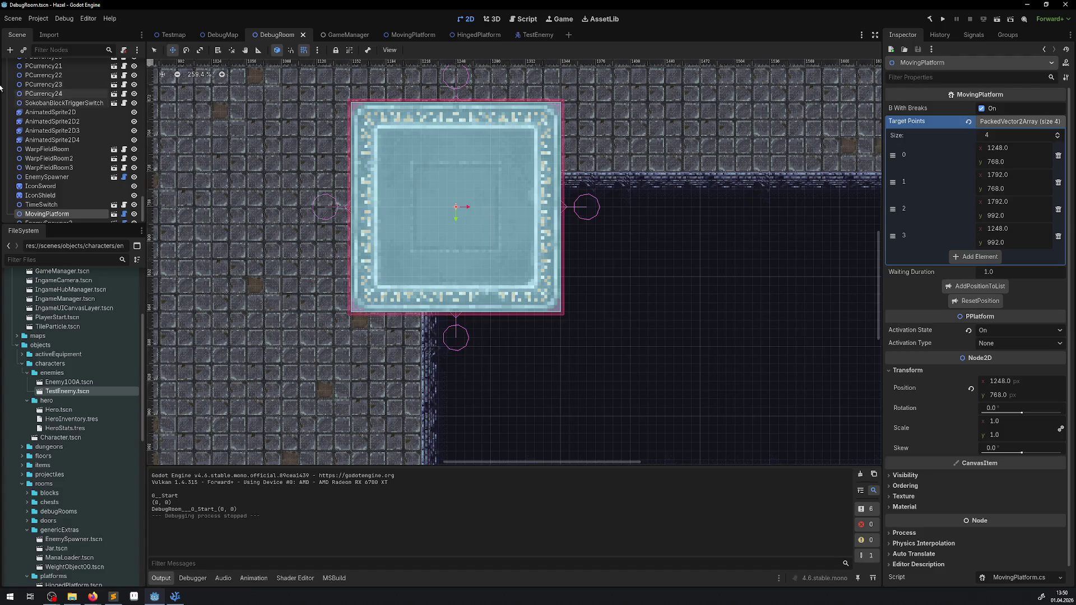
- Inspect the NavigationRegion2D transform values in the HingedPlatform scene
click(475, 35)
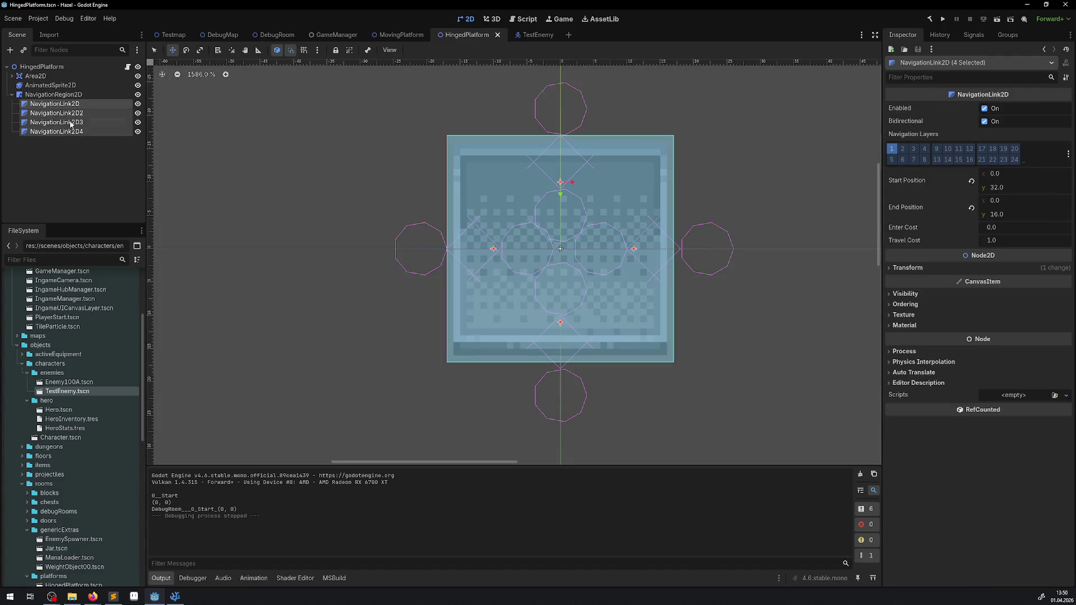
click(53, 94)
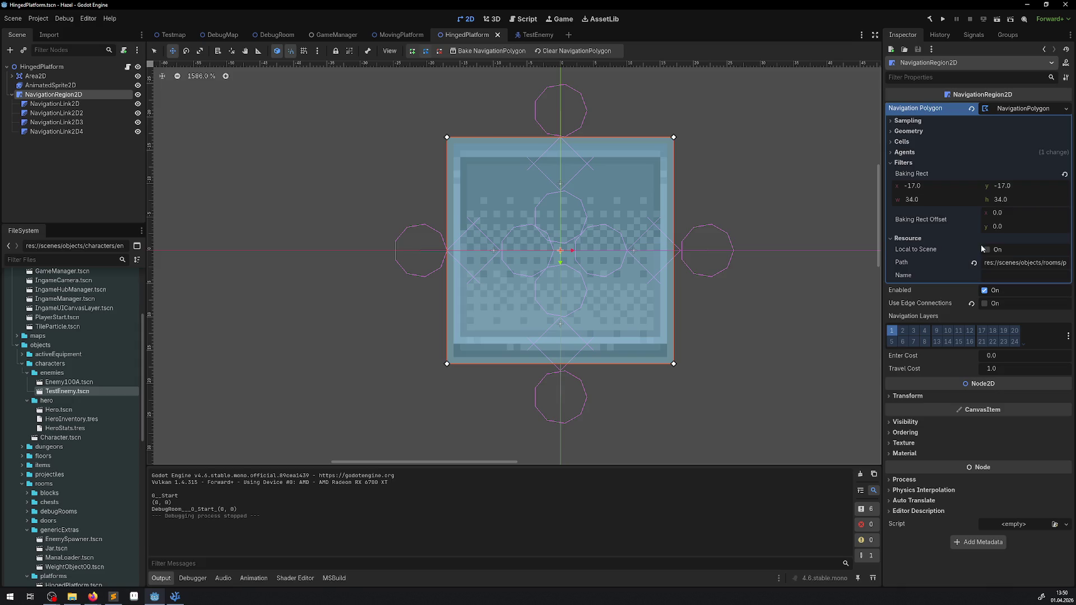
click(908, 398)
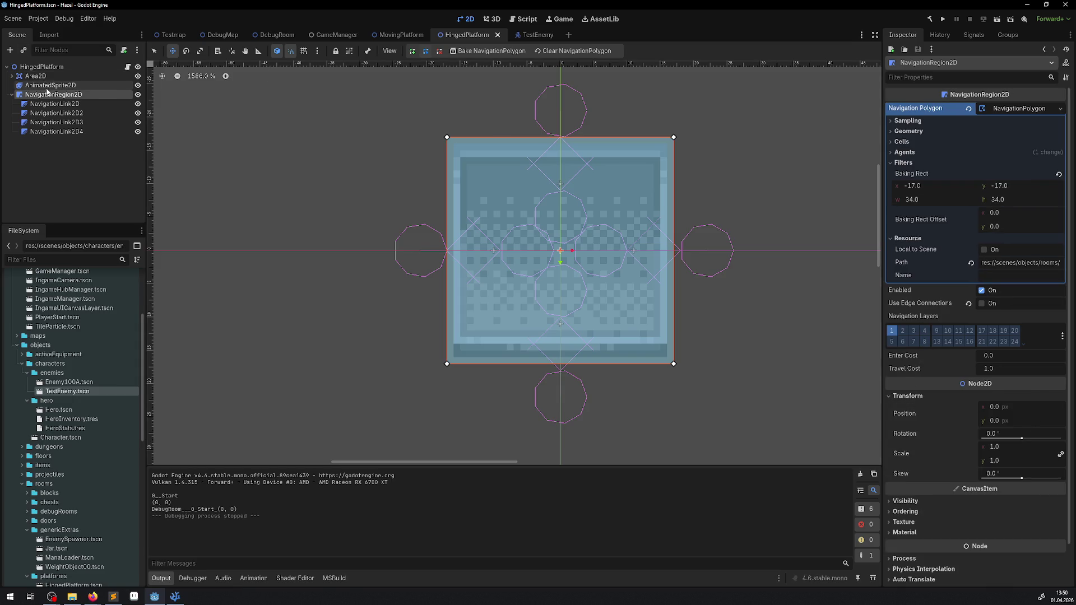
- Set the MovingPlatform body's scale x and y to 1 and save the scene
click(406, 35)
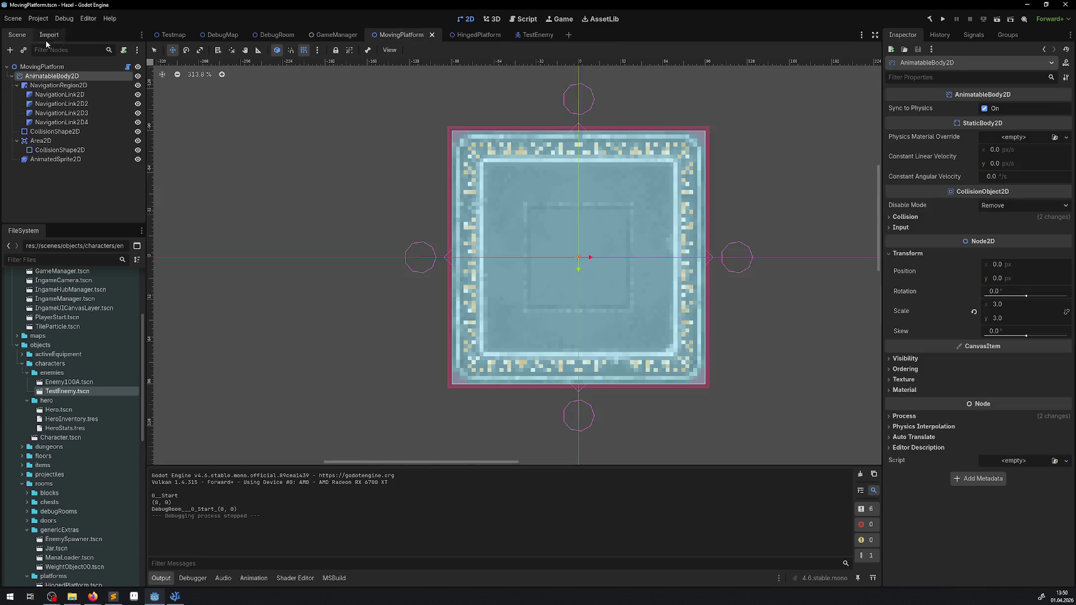
click(1001, 318)
text(1)
click(1005, 306)
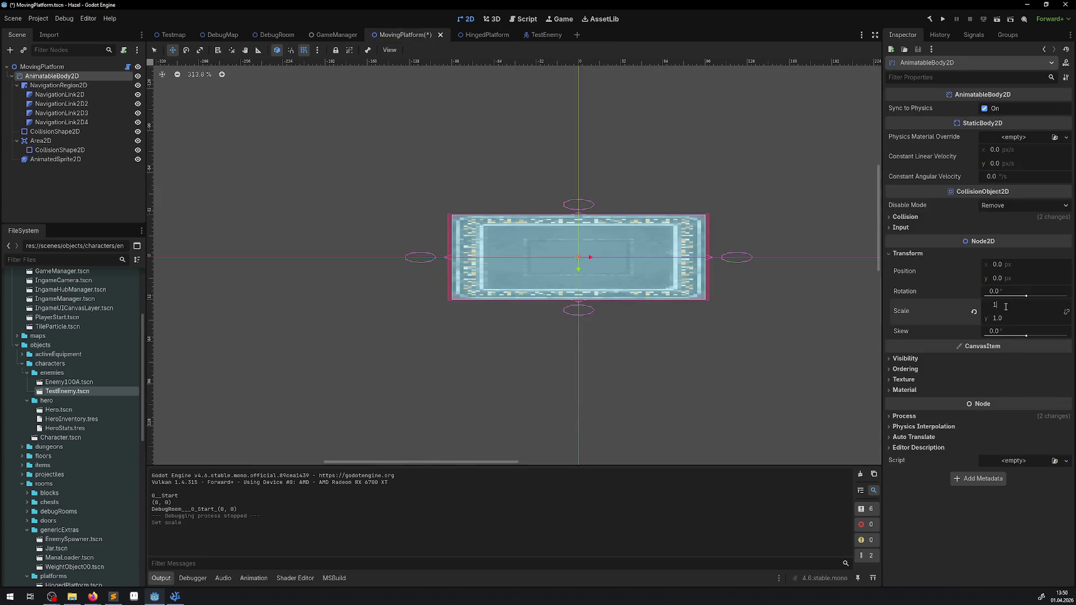
text(1)
key(Return)
key(ctrl+s)
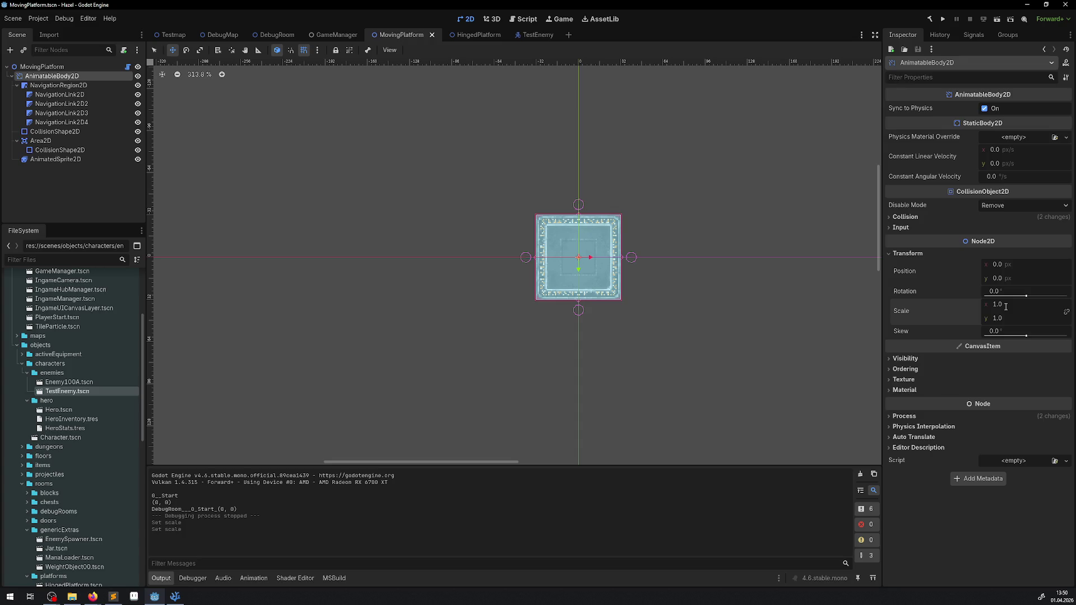
key(ctrl+s)
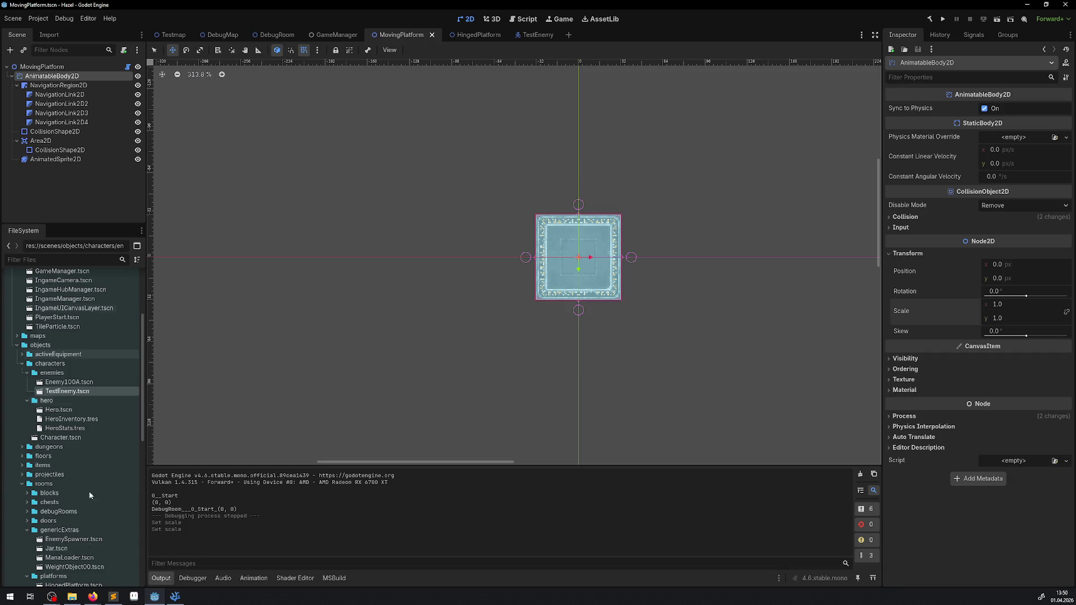
click(112, 597)
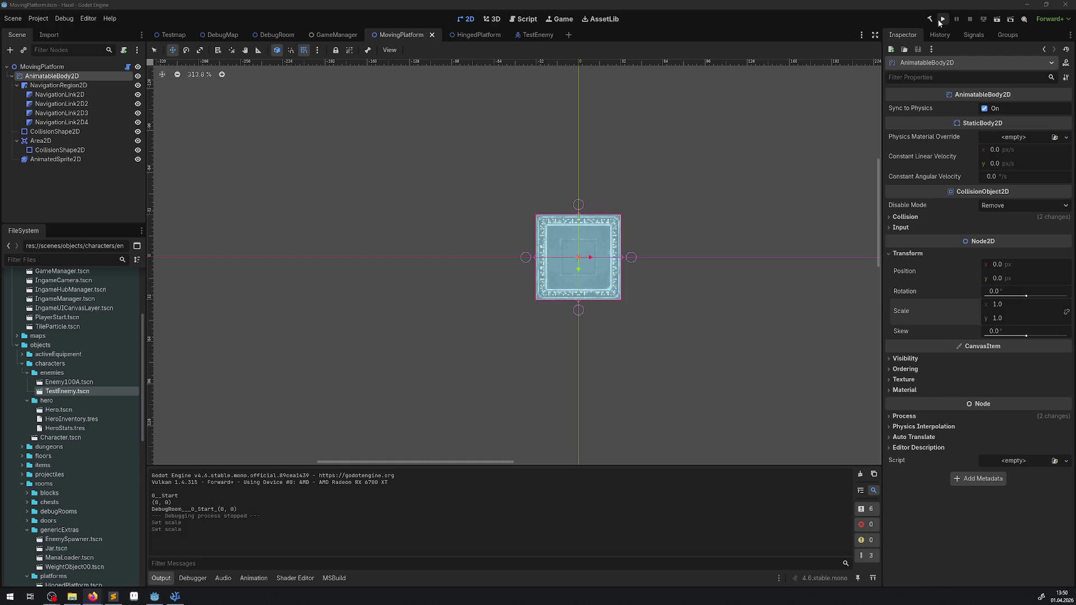
- Run the game with F5 for a quick test, then close it
click(569, 23)
key(F5)
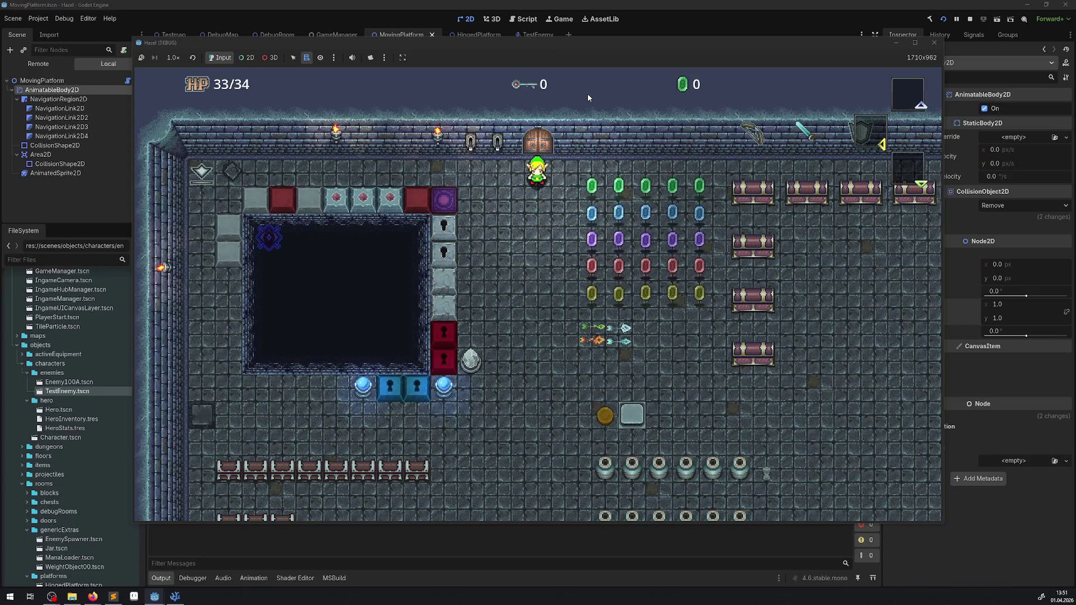
click(935, 45)
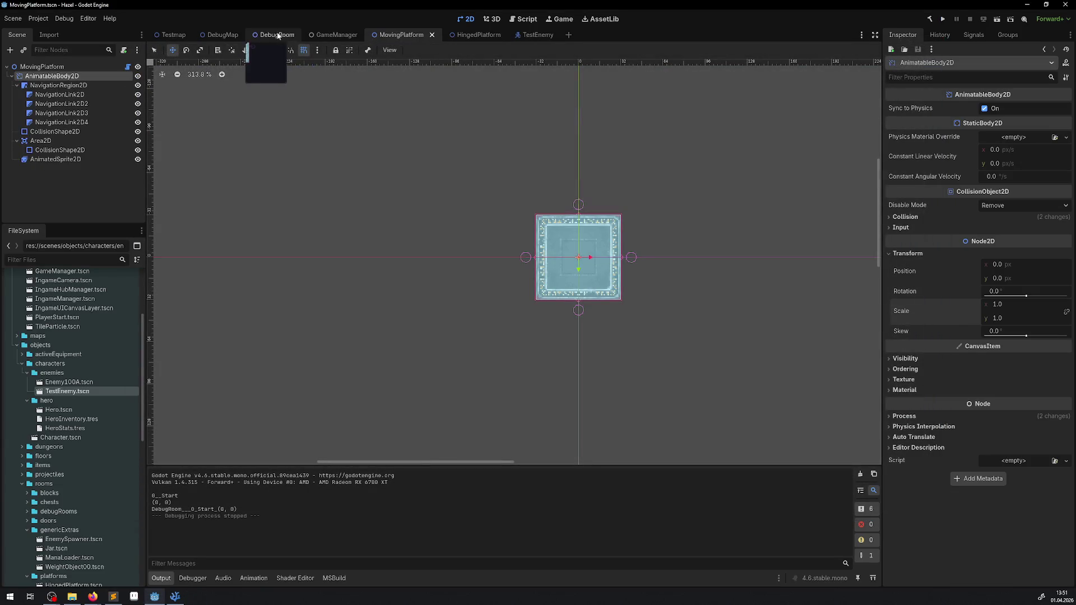
- Close the MovingPlatform, HingedPlatform, TestEnemy and GameManager scene tabs
click(432, 36)
click(433, 36)
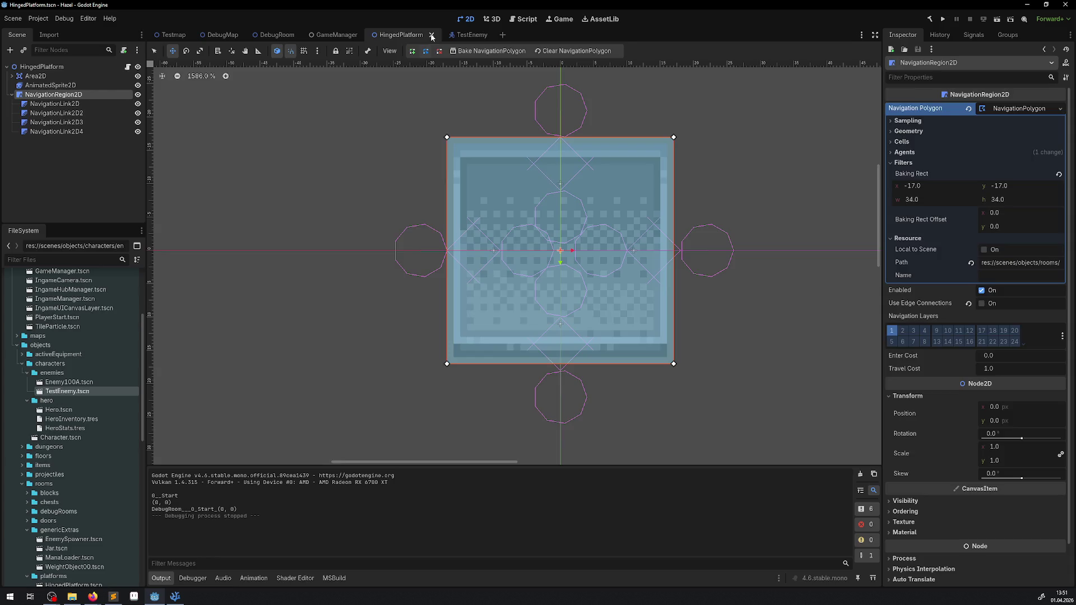
click(443, 35)
click(382, 38)
click(418, 35)
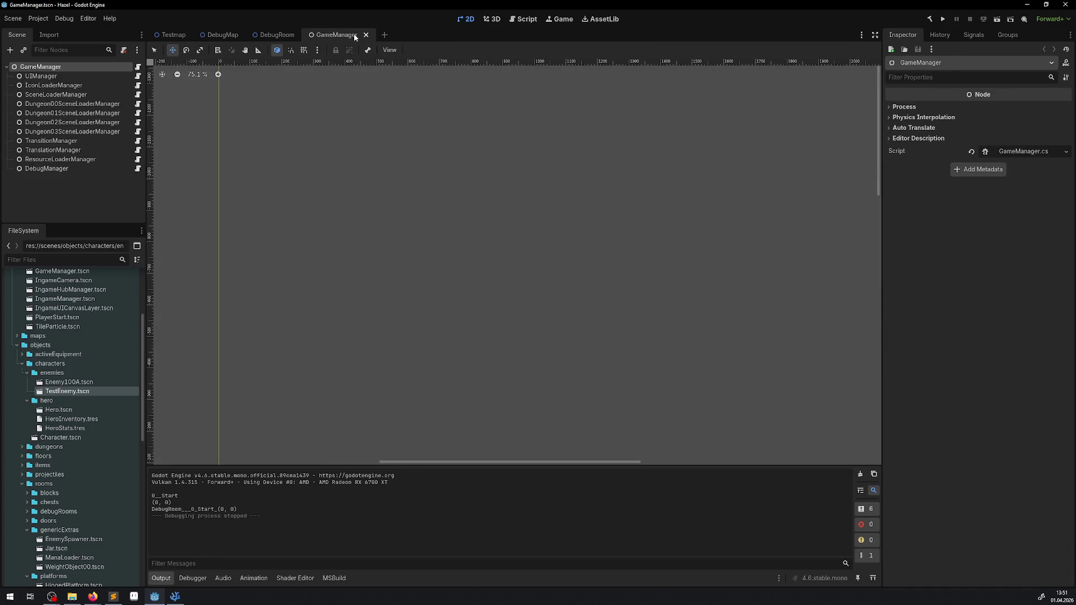
click(365, 36)
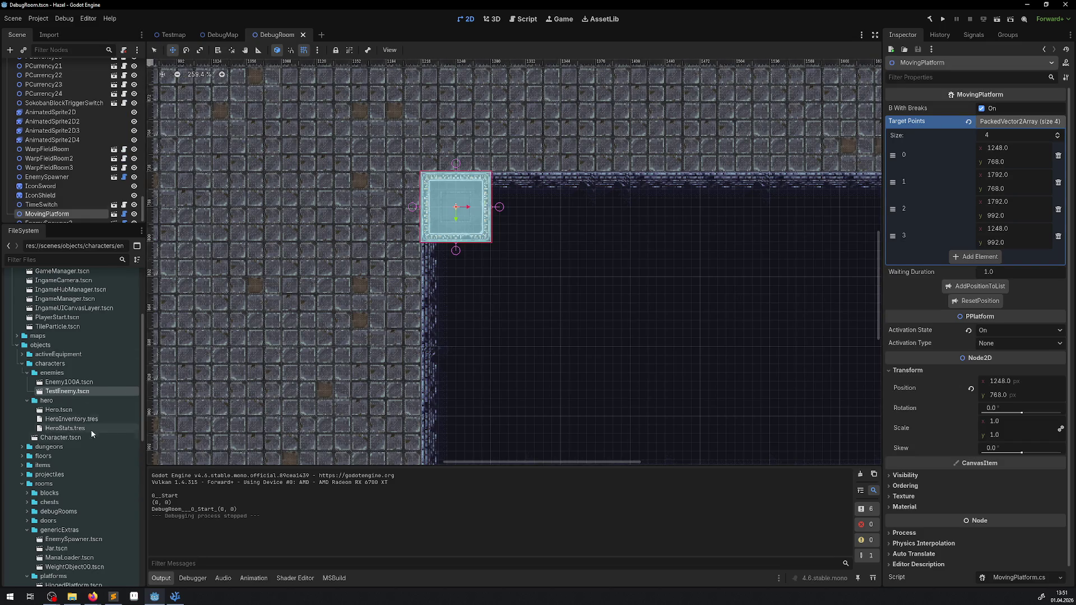
- Expand the switches folder in FileSystem and open TimeSwitch.tscn
scroll(96, 456, down, 3)
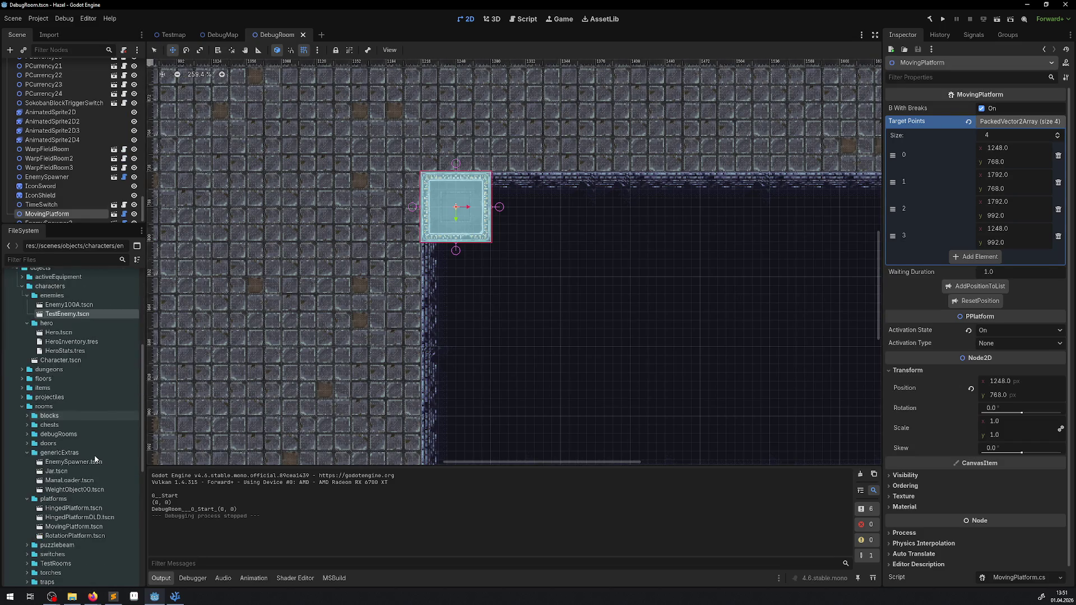
double_click(53, 554)
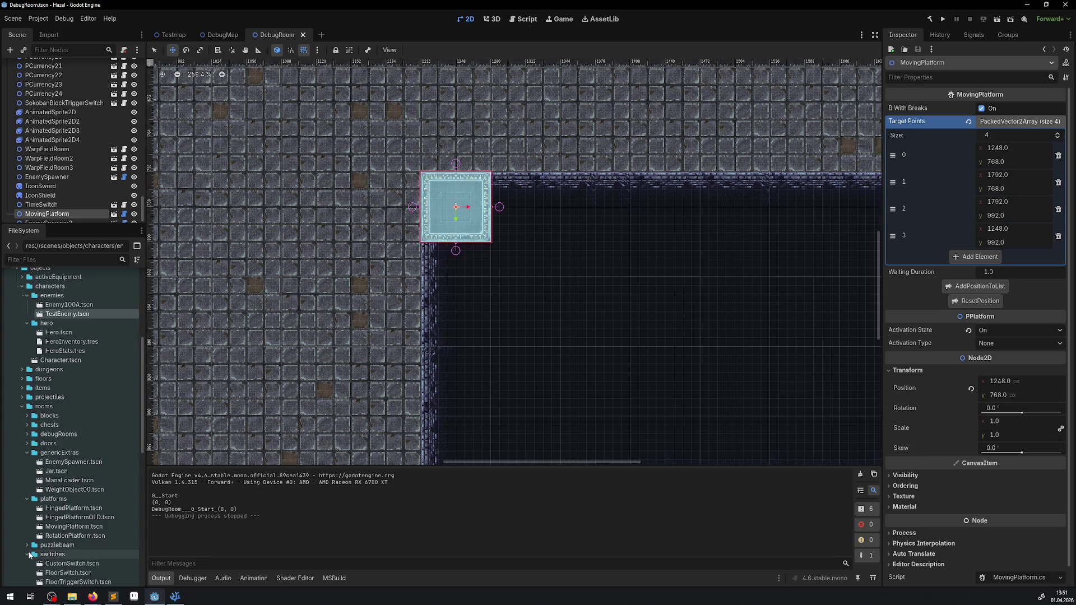
scroll(88, 515, down, 3)
double_click(69, 550)
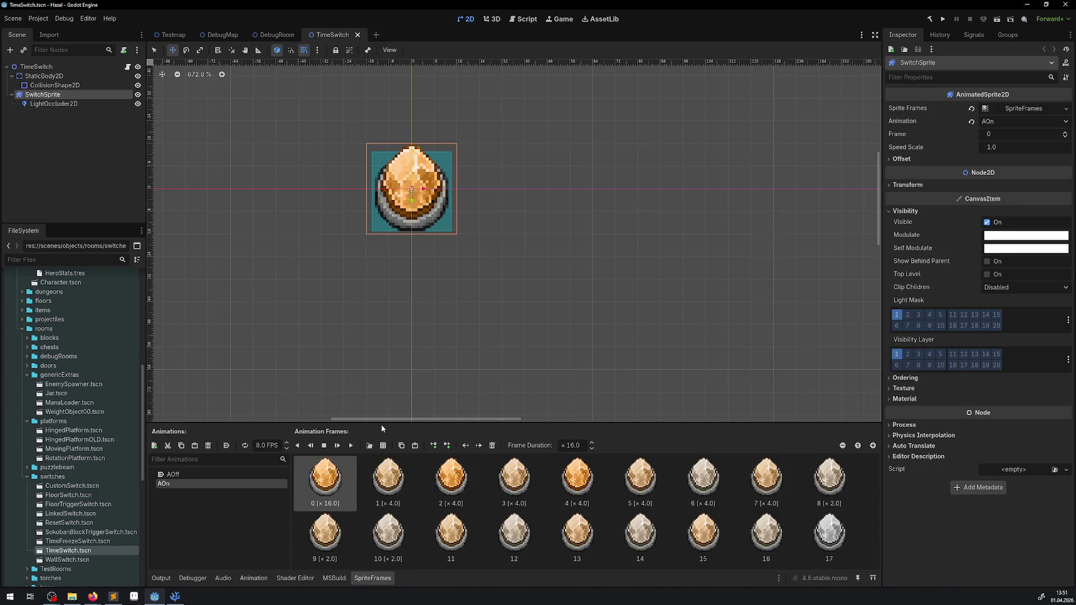
- Duplicate the AOn animation as a backup, then delete AOn's frames 1 through 16
drag(381, 425, 381, 343)
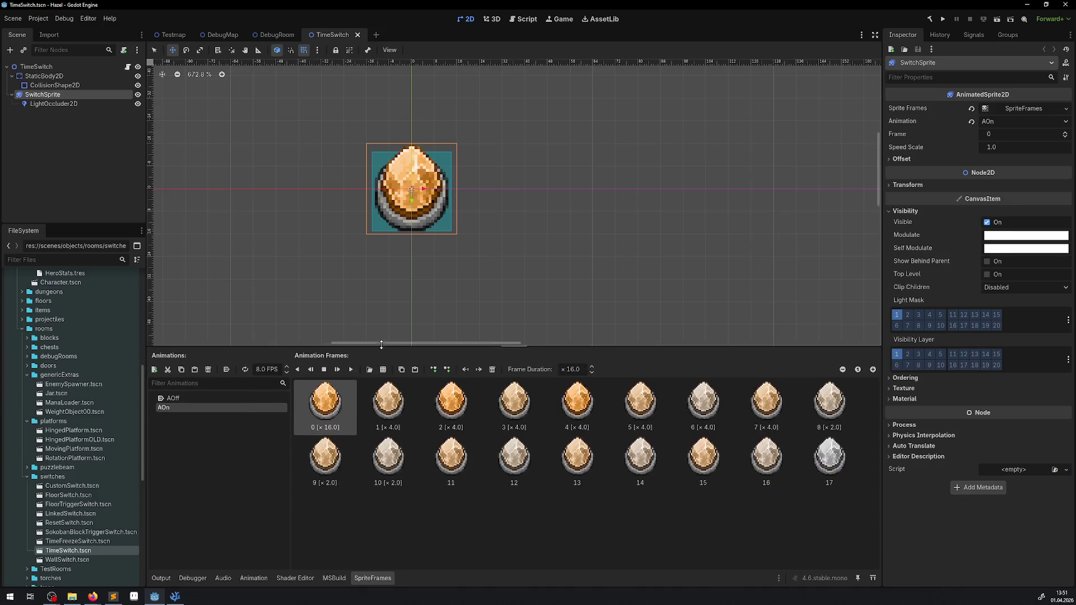
click(194, 368)
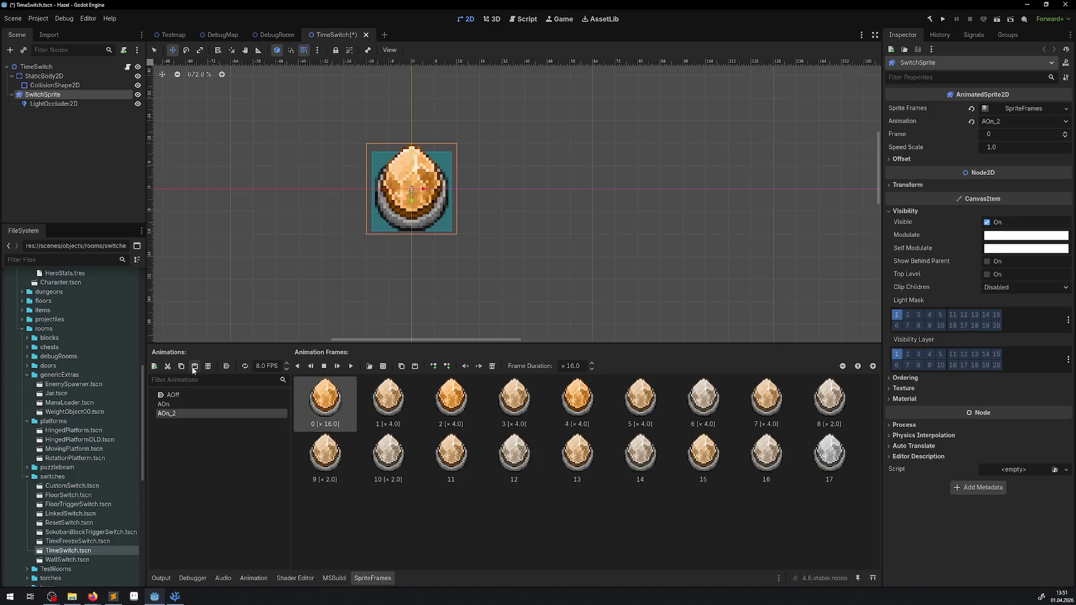
click(179, 404)
click(178, 403)
key(Return)
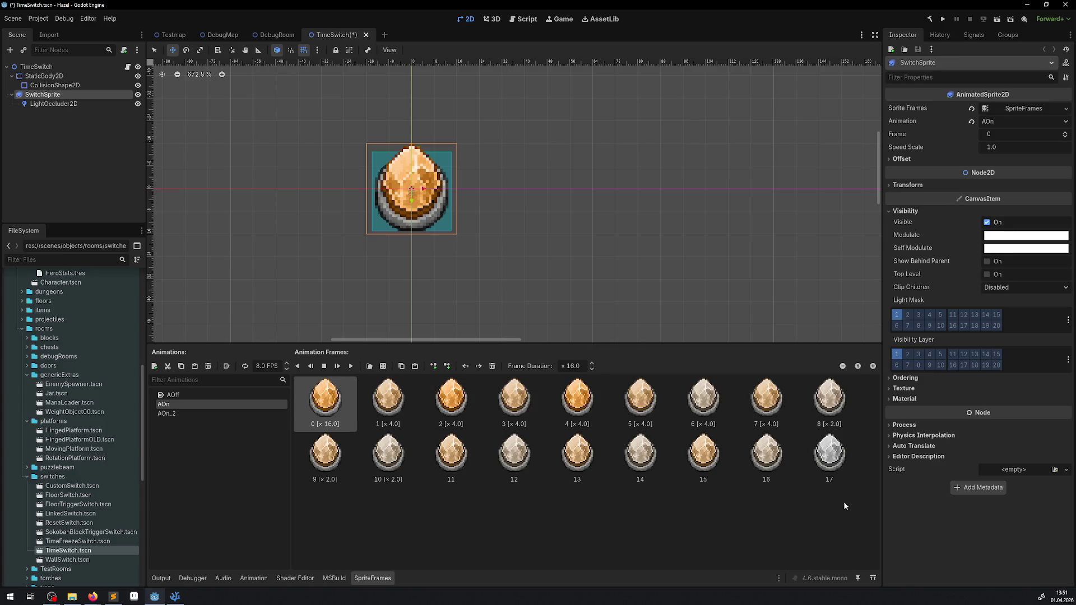
click(782, 467)
shift+click(400, 408)
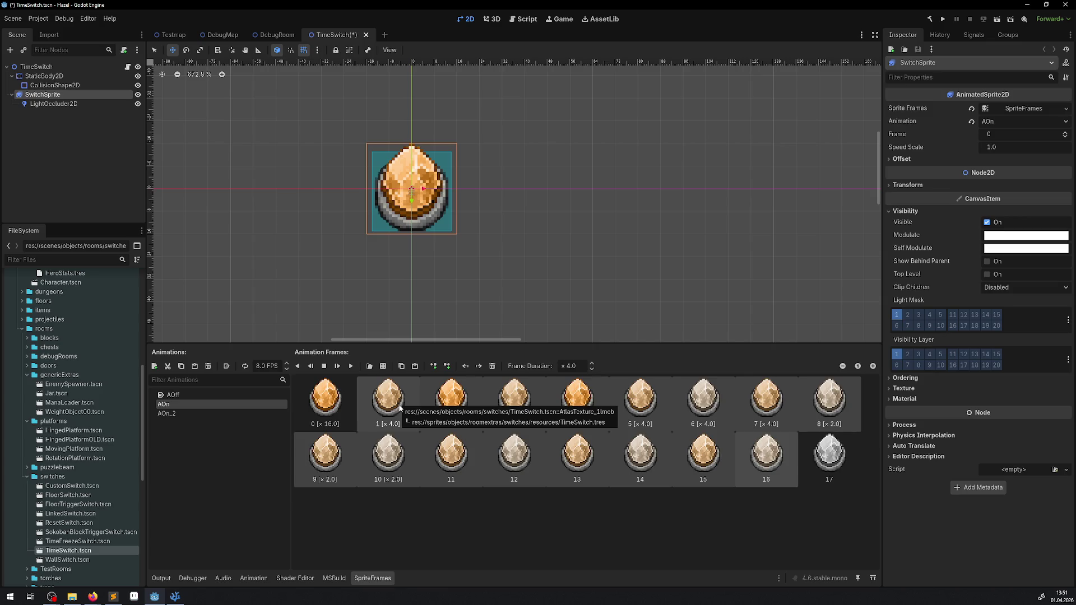
key(Delete)
- Copy the orange first frame as frame 2 with a duration of ×8
click(324, 396)
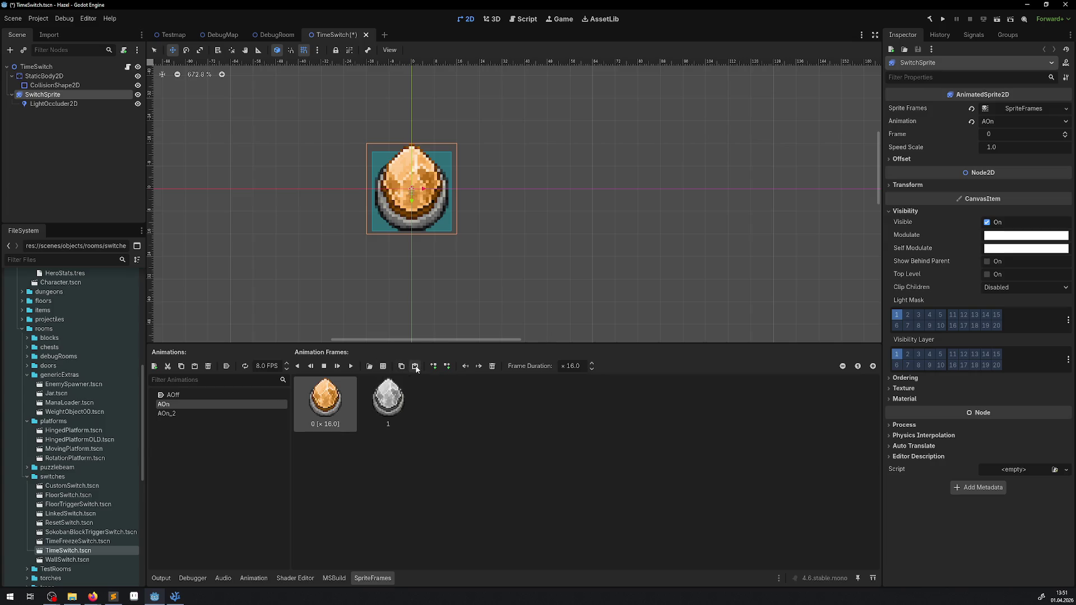
click(402, 368)
click(414, 366)
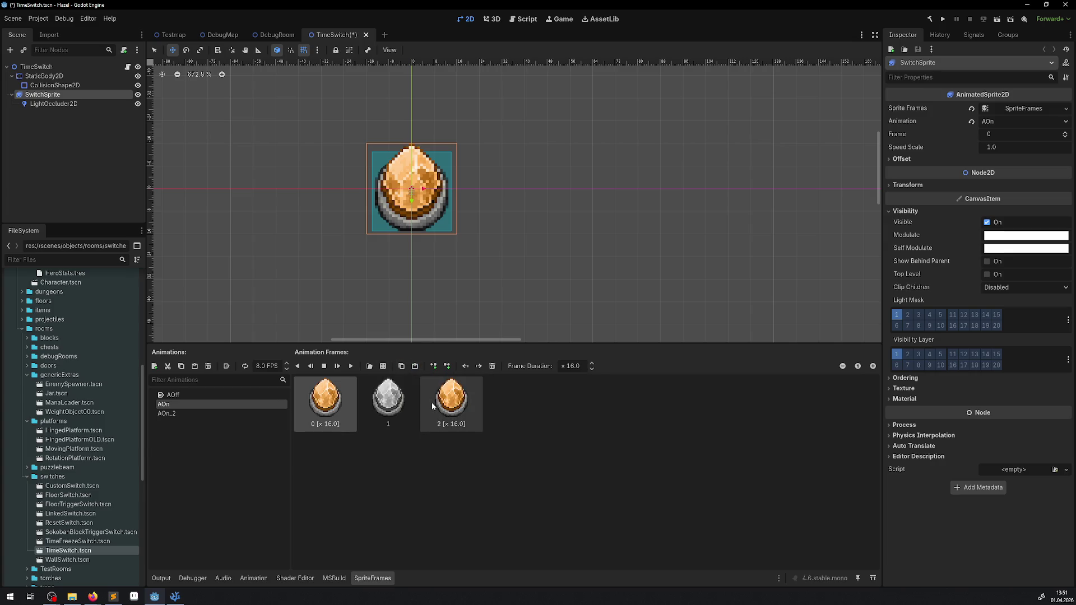
click(435, 409)
click(585, 367)
text(8)
key(Return)
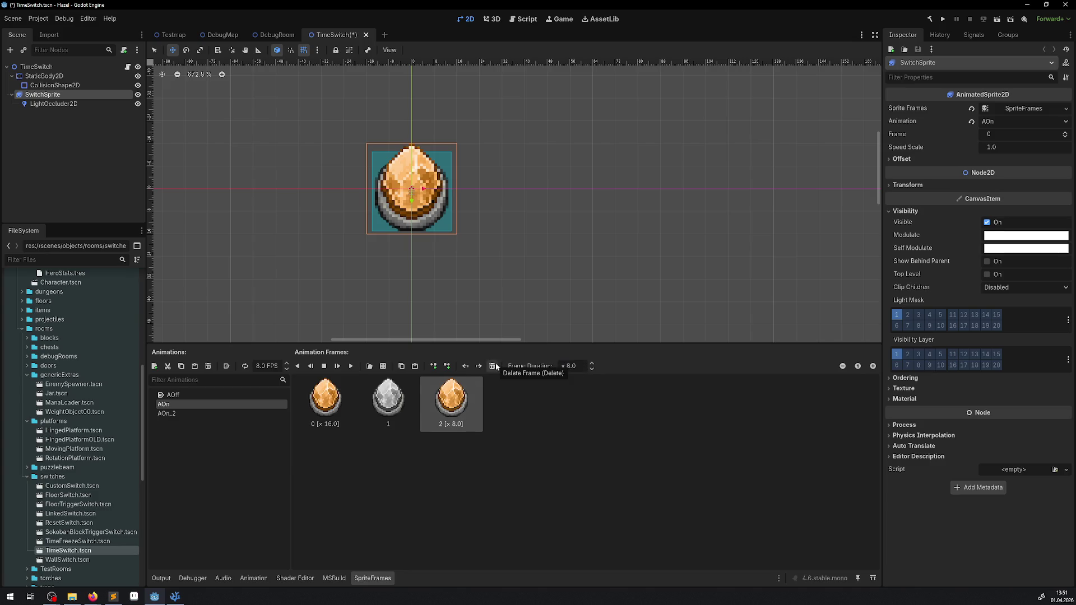
- Add a grey frame 3 and an orange frame 4 lasting ×4
click(394, 386)
click(402, 367)
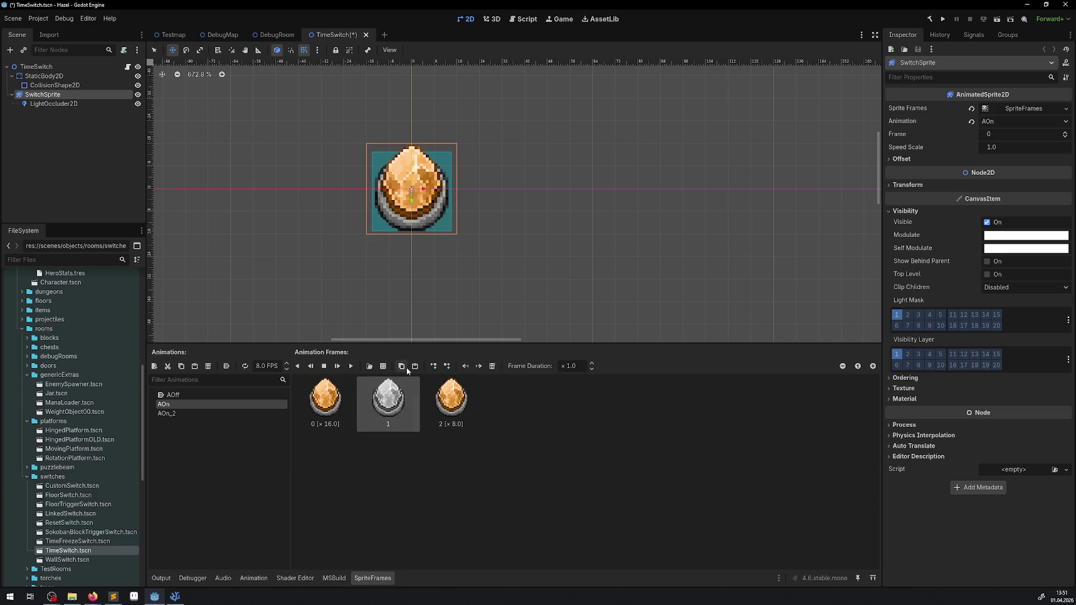
click(415, 366)
click(451, 401)
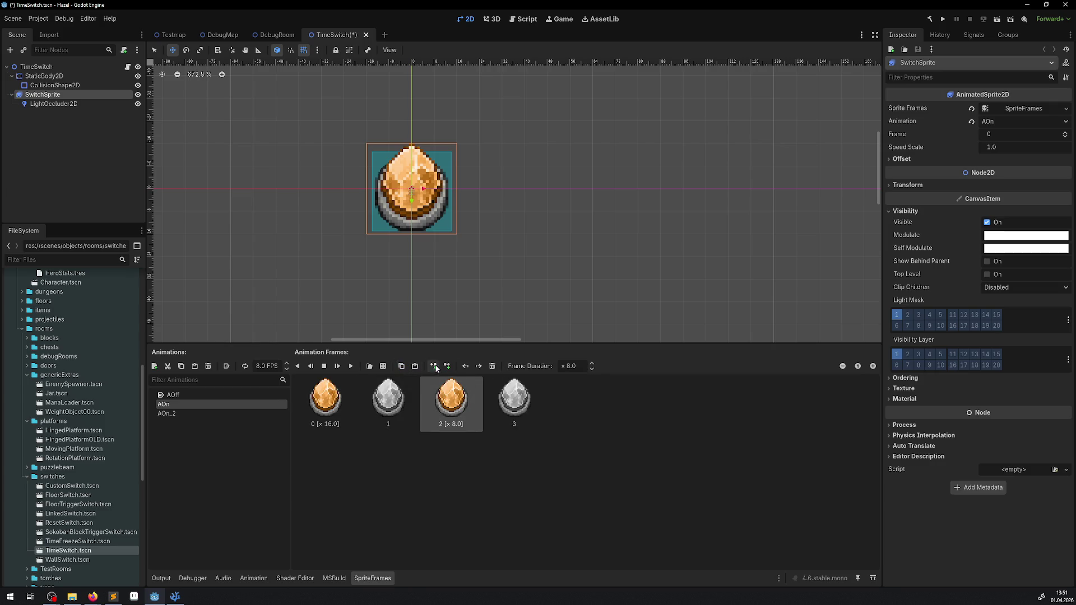
click(403, 368)
click(414, 366)
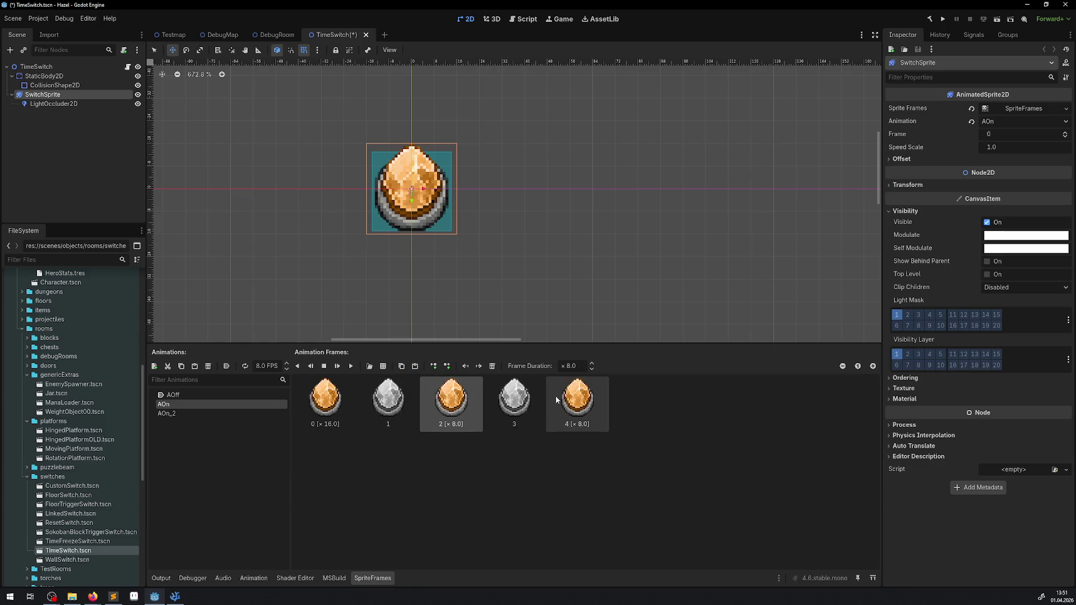
click(585, 403)
click(571, 366)
text(4)
key(Return)
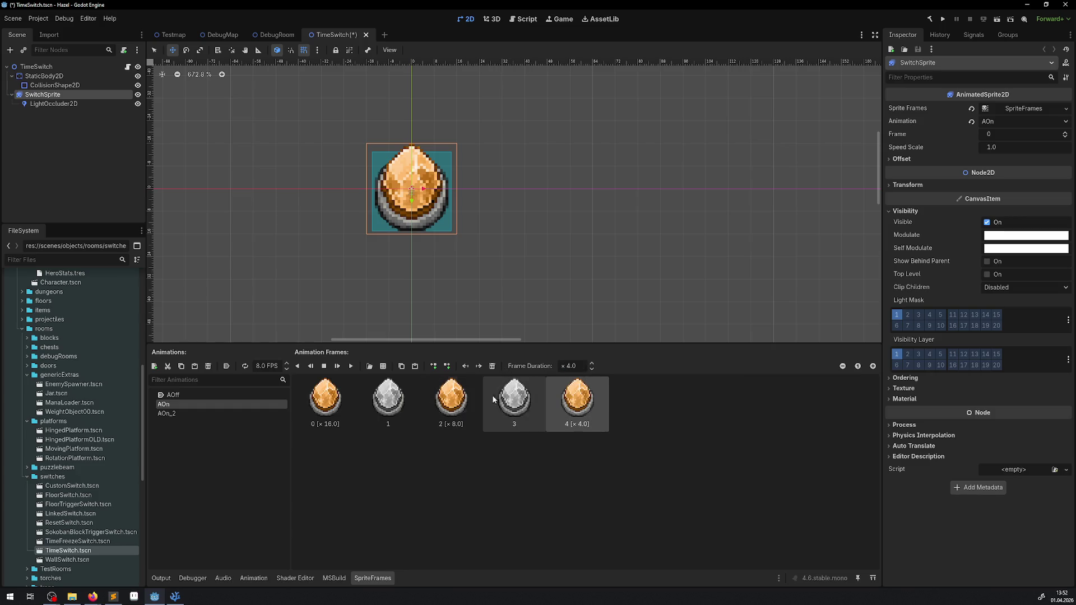
- Append grey frame 5 and orange frame 6 at ×2, keeping frame 4 at ×4
click(514, 400)
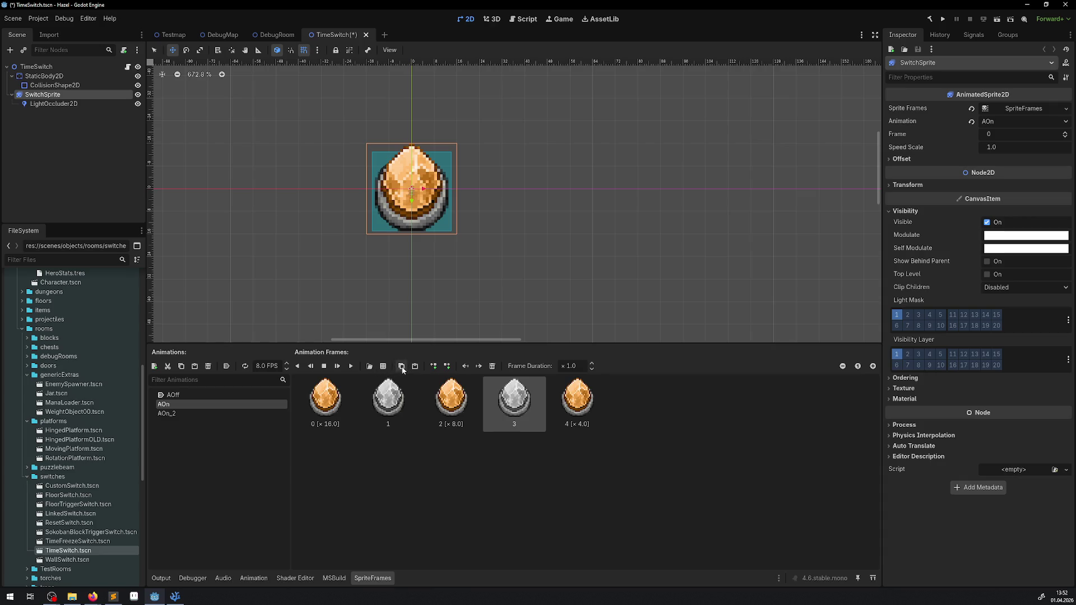
click(416, 367)
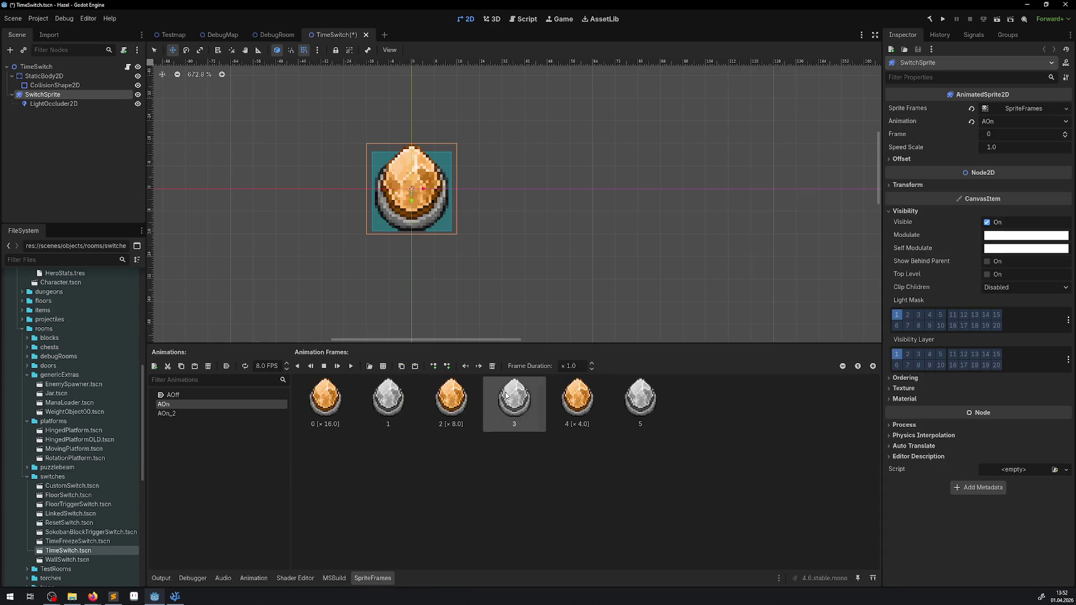
click(414, 367)
click(579, 369)
text(2)
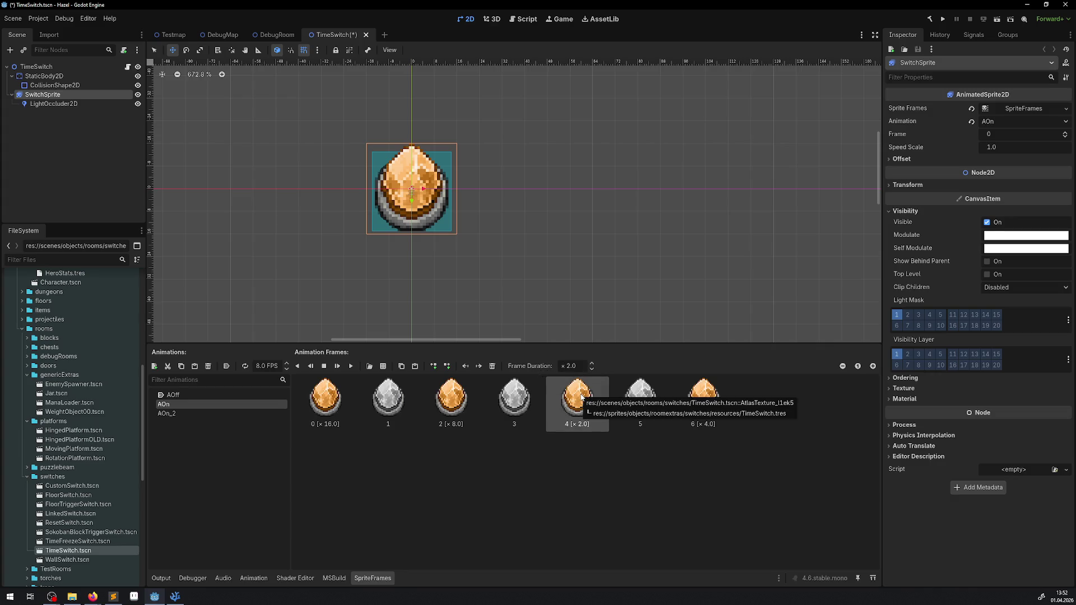
click(577, 366)
key(BackSpace)
key(BackSpace)
key(BackSpace)
text(4)
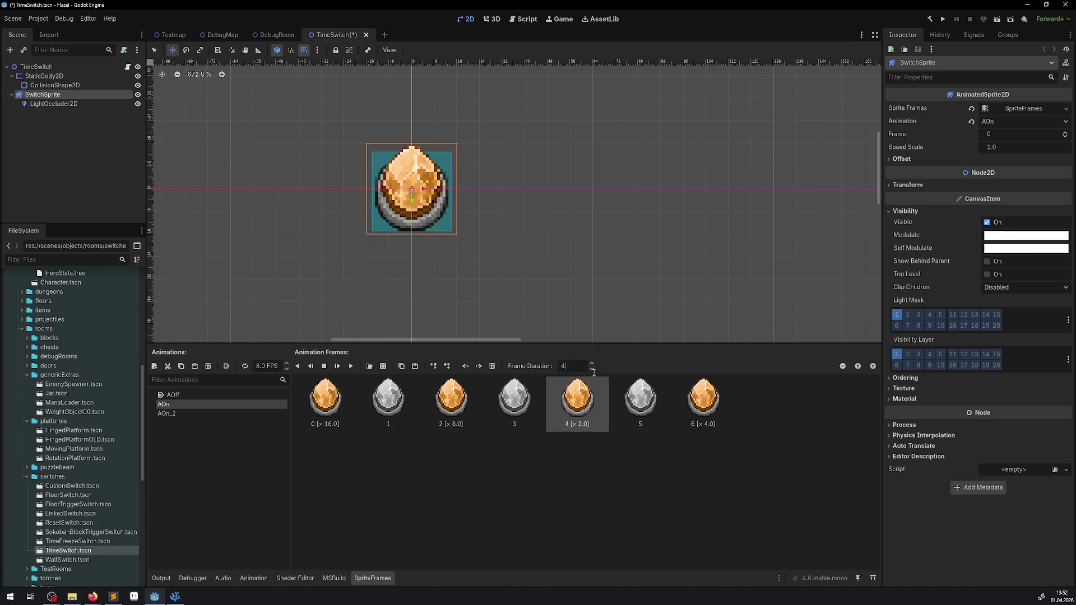
click(697, 396)
- Add grey frame 7, orange frame 8 at ×1, and another grey frame 9
scroll(589, 366, down, 2)
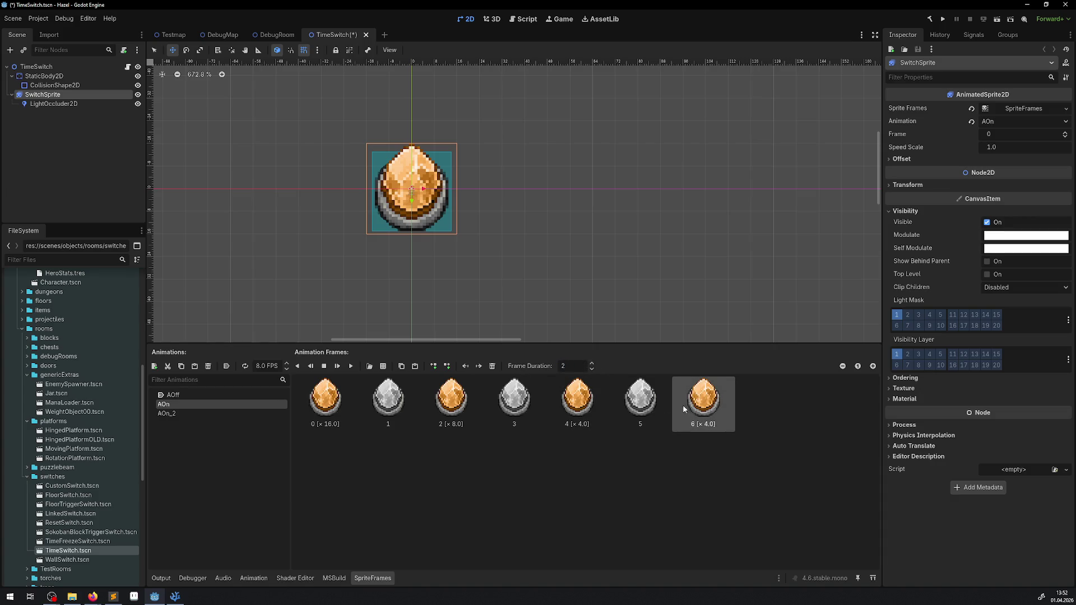
click(641, 401)
click(401, 366)
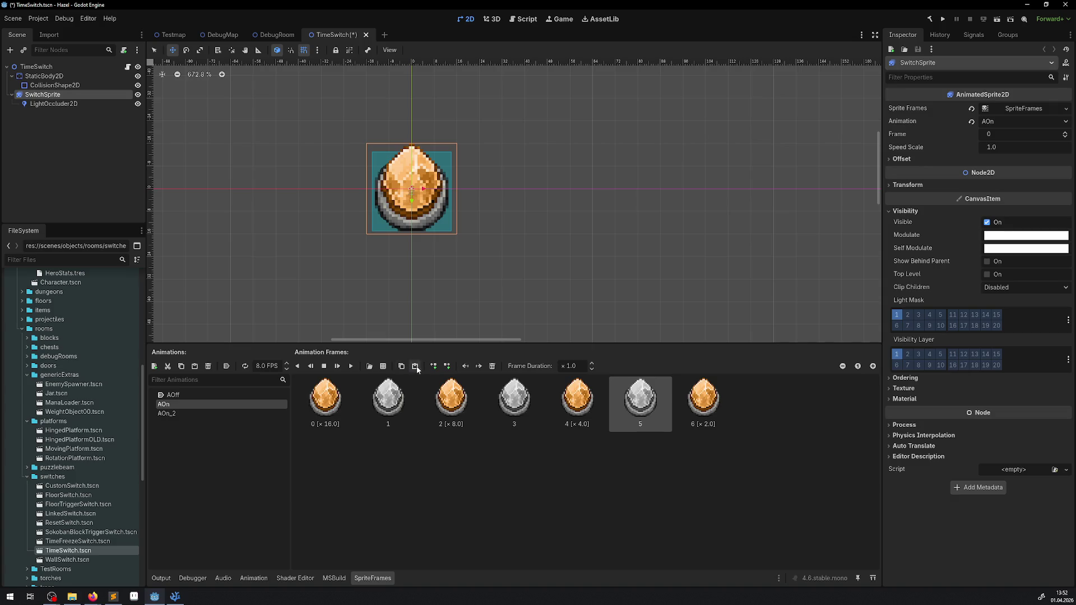
click(414, 366)
click(704, 399)
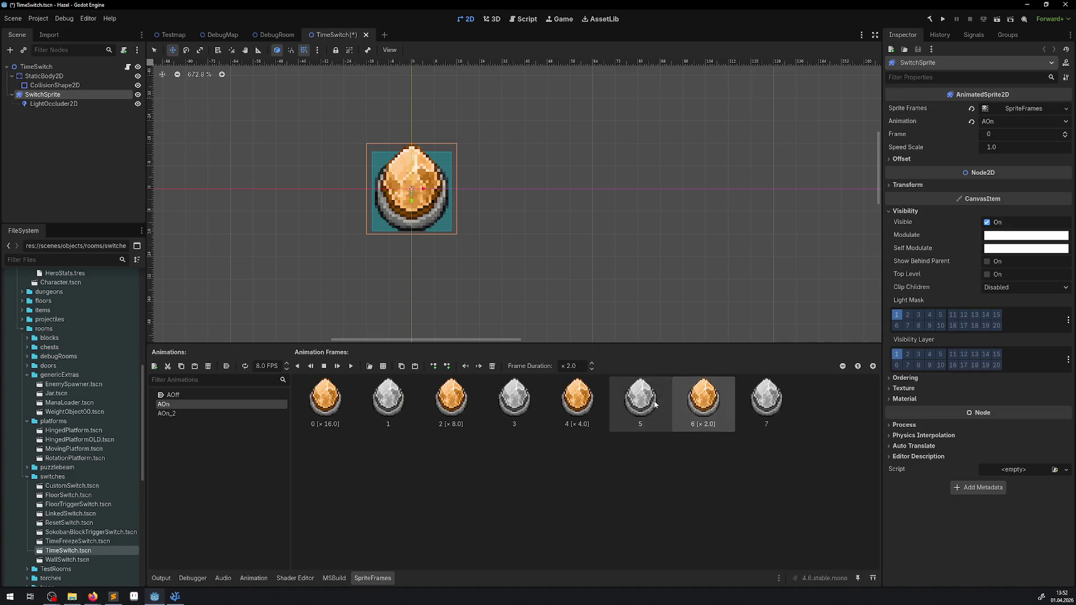
click(401, 366)
click(415, 366)
click(829, 399)
click(582, 366)
key(BackSpace)
key(BackSpace)
key(BackSpace)
text(1)
click(766, 399)
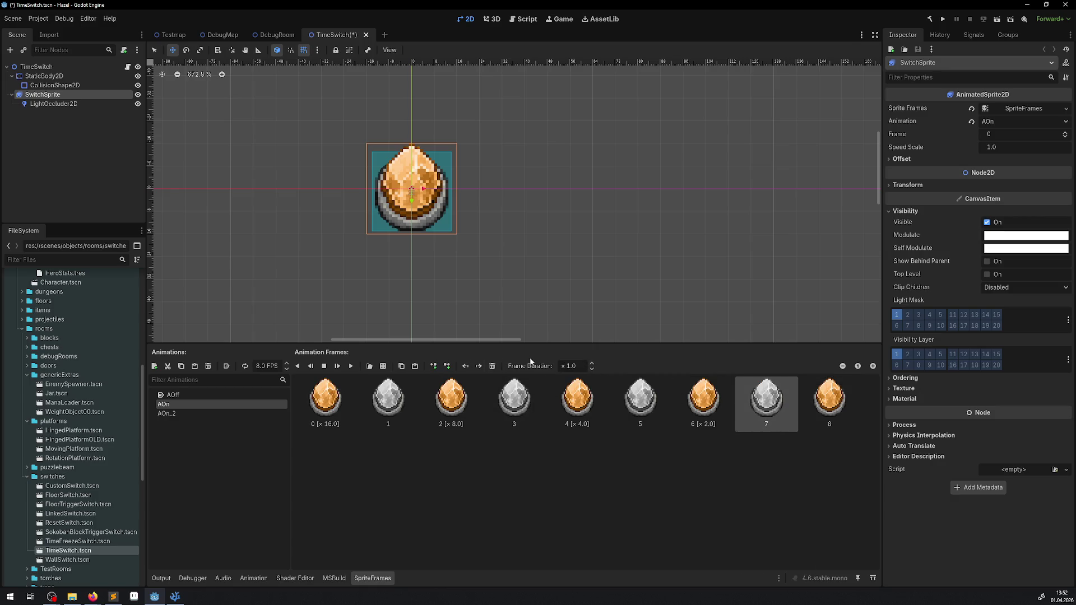
click(415, 366)
- Save the scene and preview the AOn animation
key(ctrl+s)
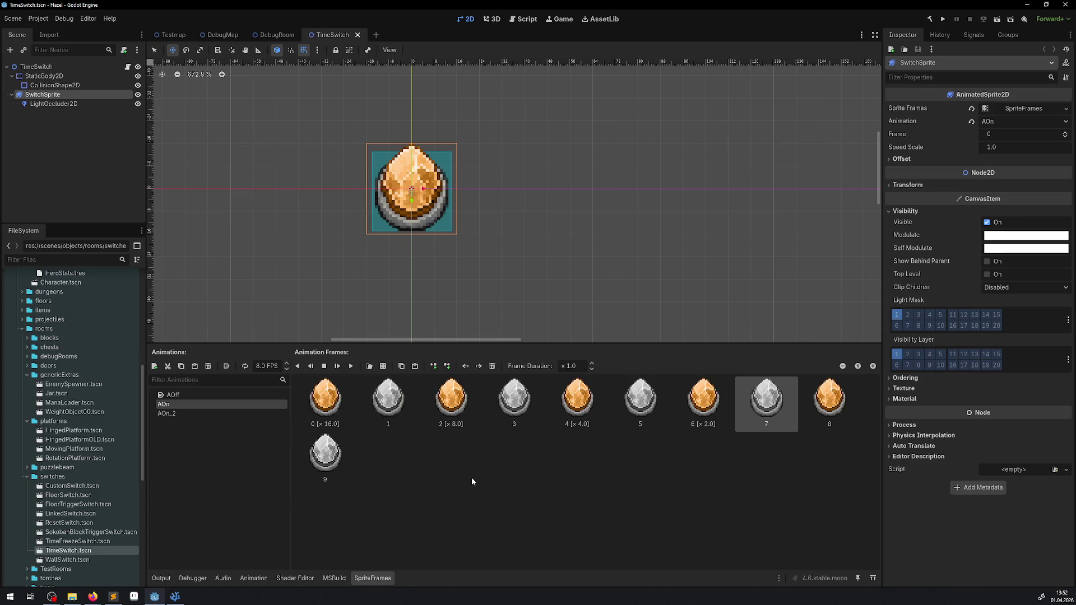
click(339, 366)
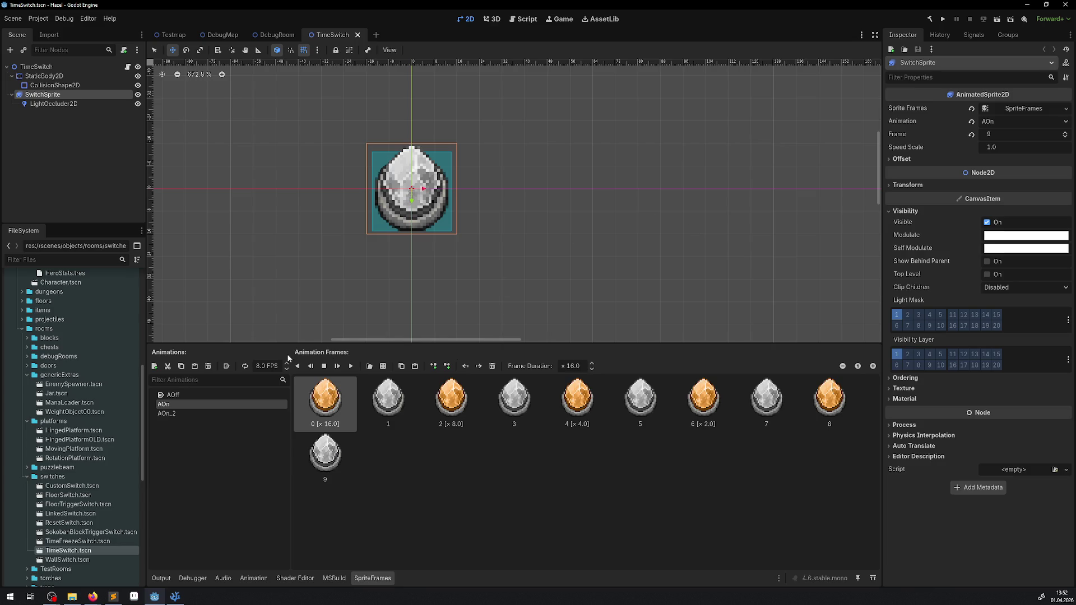
click(352, 365)
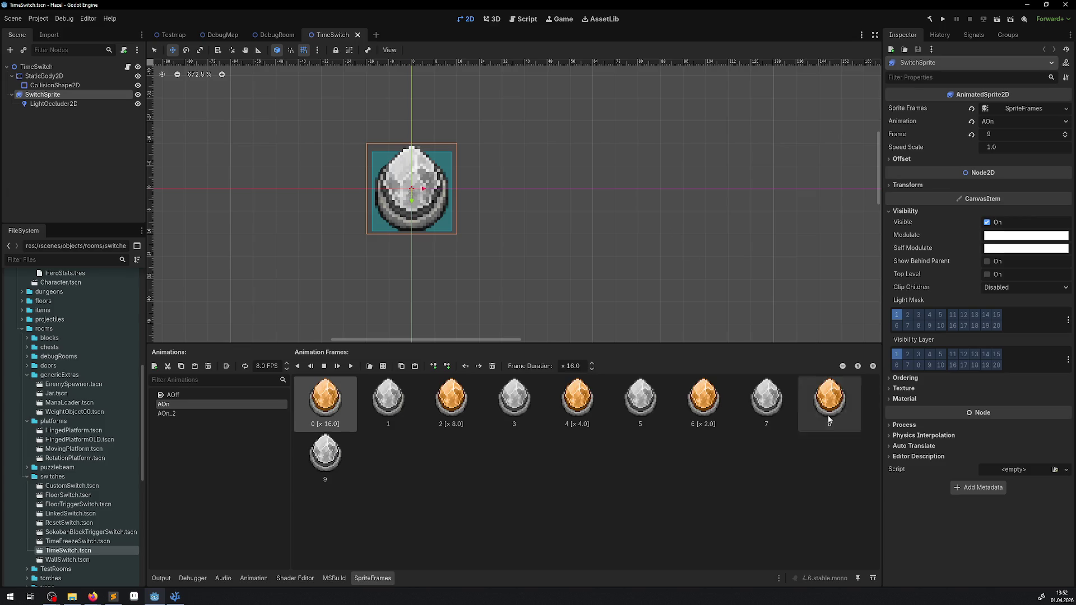
- Slow the AOn animation from 8 to 4 FPS, save, and preview it
click(254, 367)
text(4)
key(Return)
key(ctrl+s)
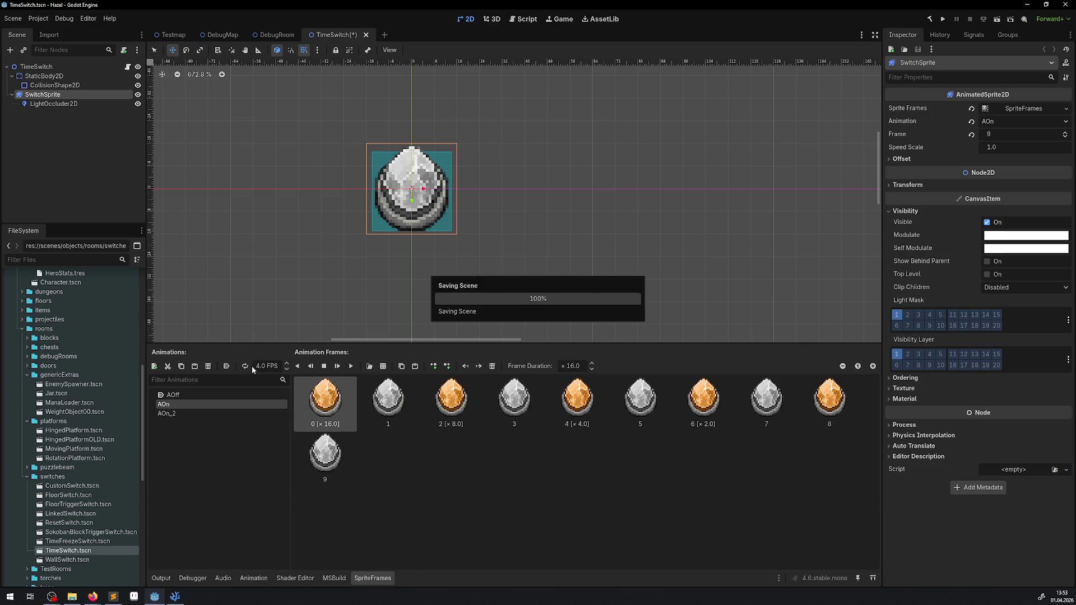
click(354, 366)
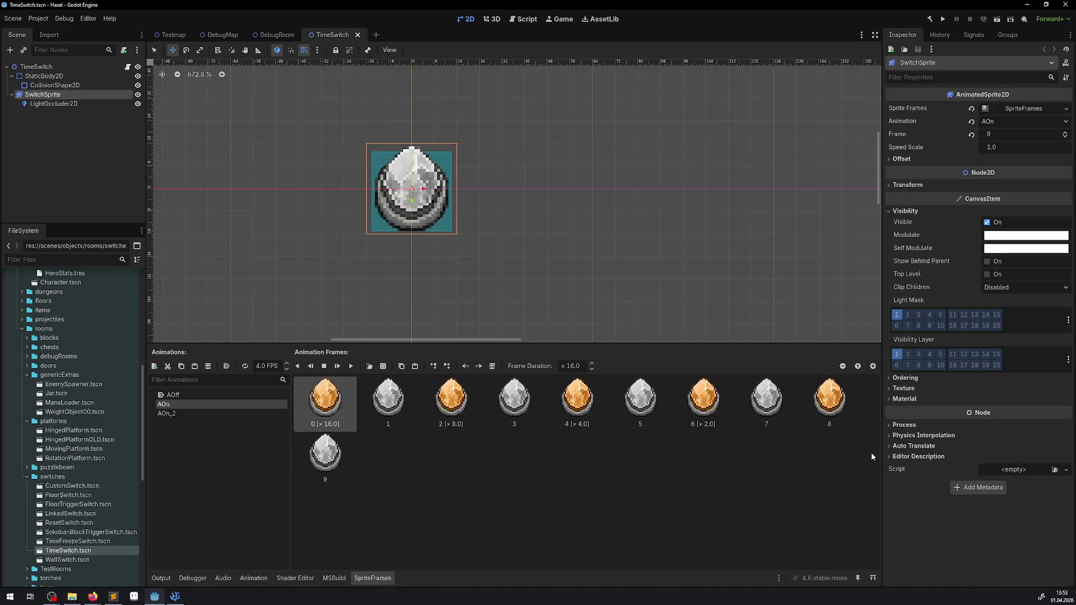
- Paste copies of frames 8 and 9 to reach twelve frames, save, and run the game
click(785, 399)
click(829, 405)
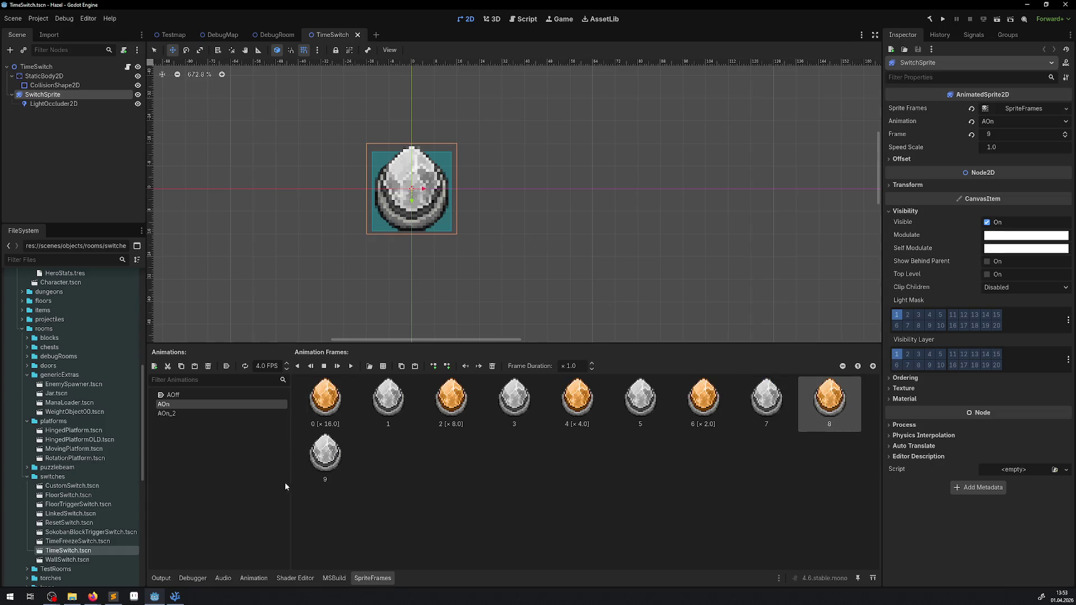
shift+click(329, 468)
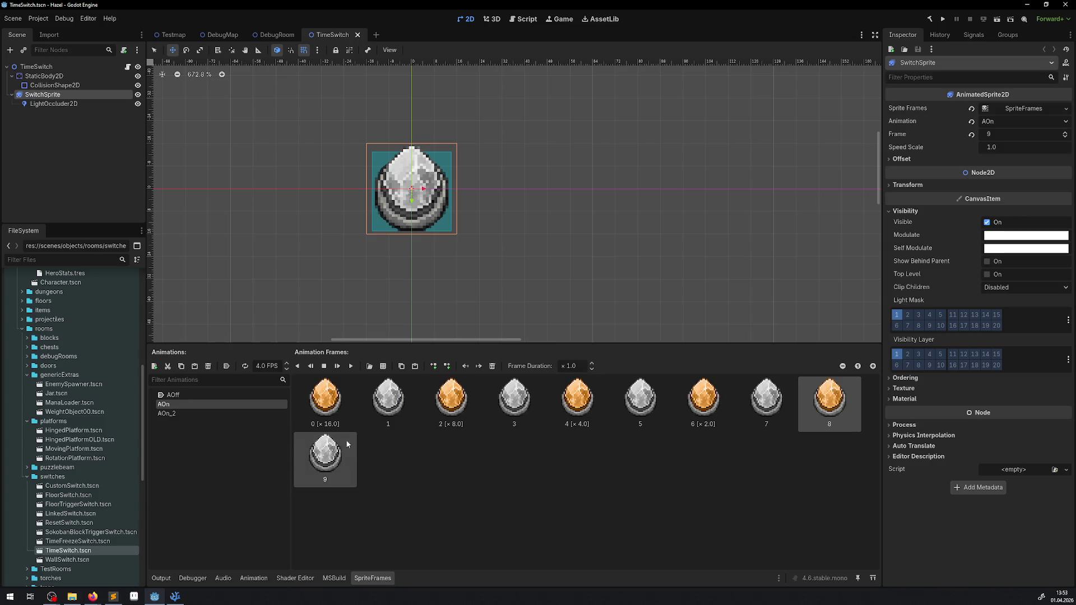
click(415, 366)
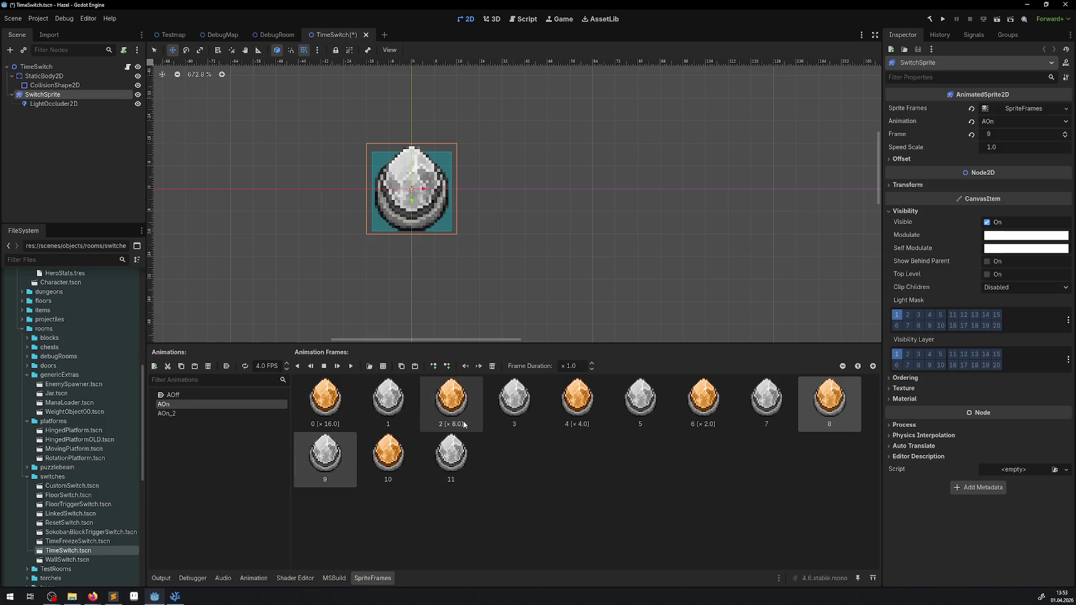
key(ctrl+s)
click(943, 19)
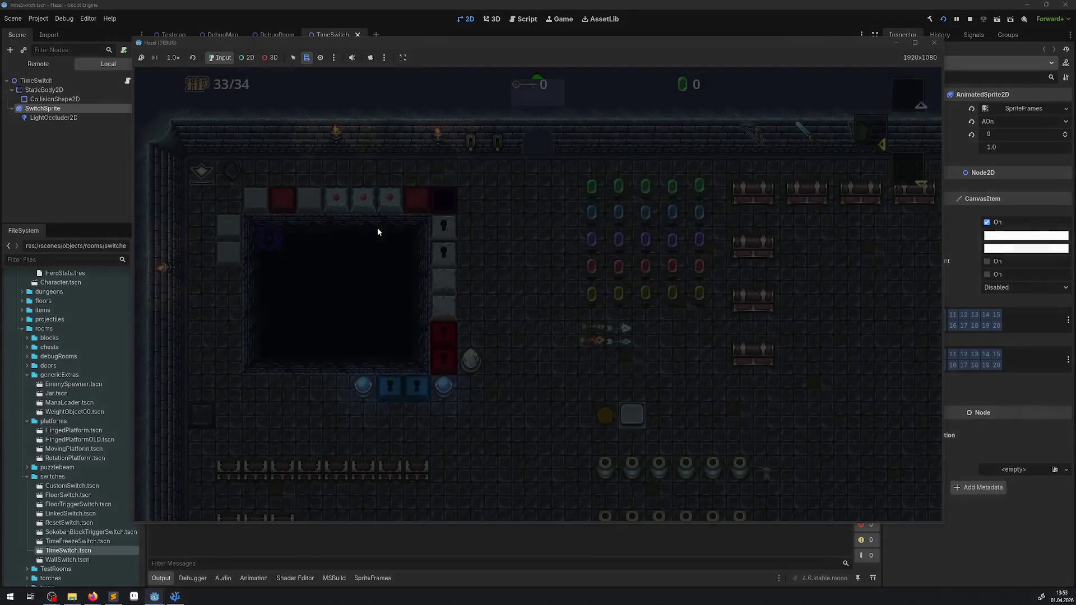
- Walk the hero through the dungeon, then stop the running game
key(Down)
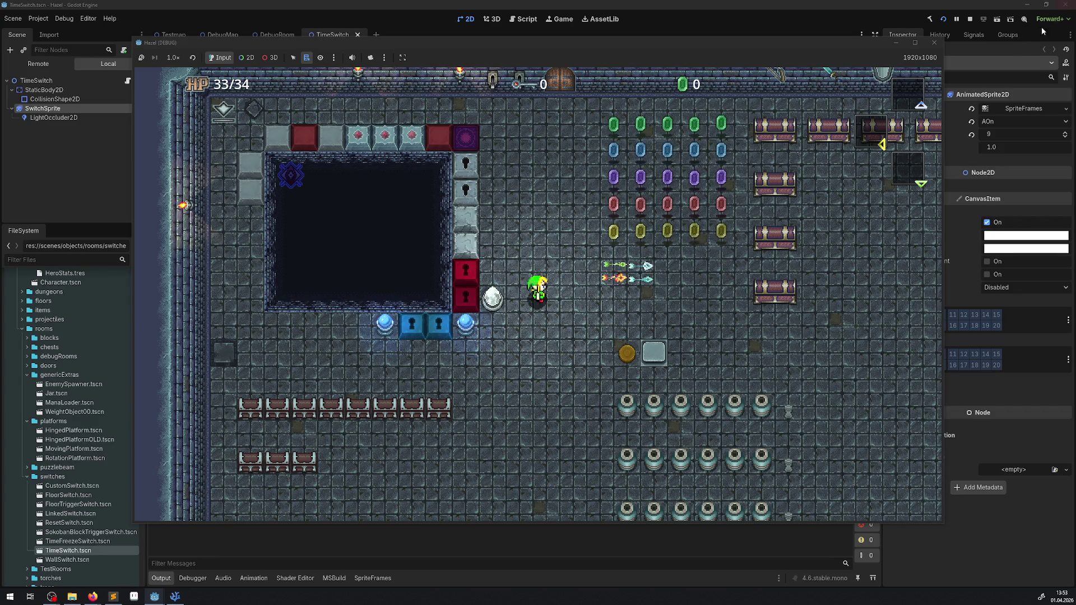
click(934, 42)
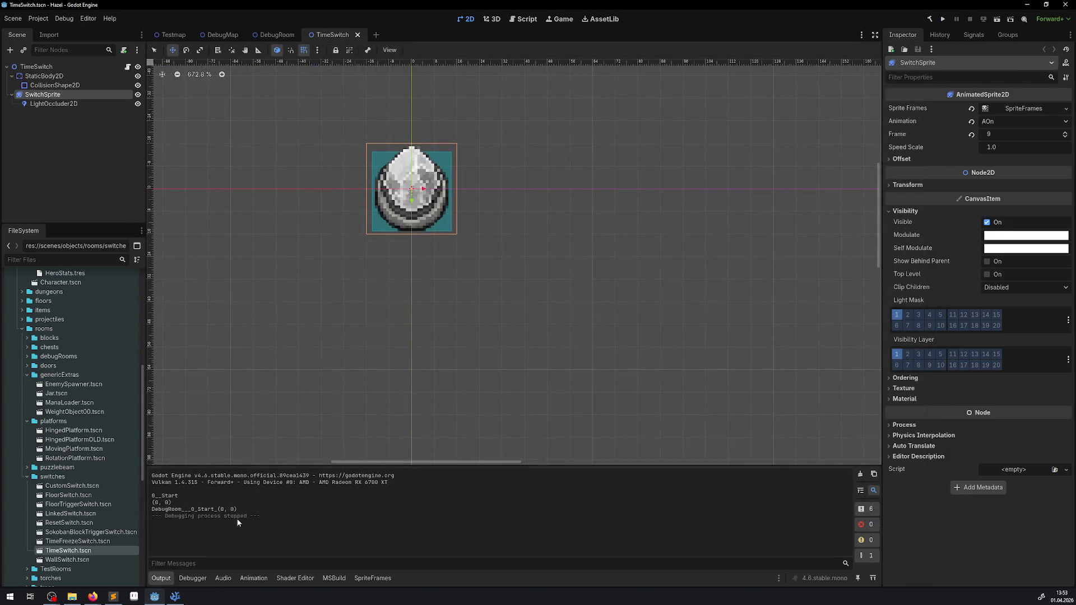
- Copy frames 10–11 as frames 12–13, set frames 10–13 to ×0.66, and save
click(50, 80)
click(43, 95)
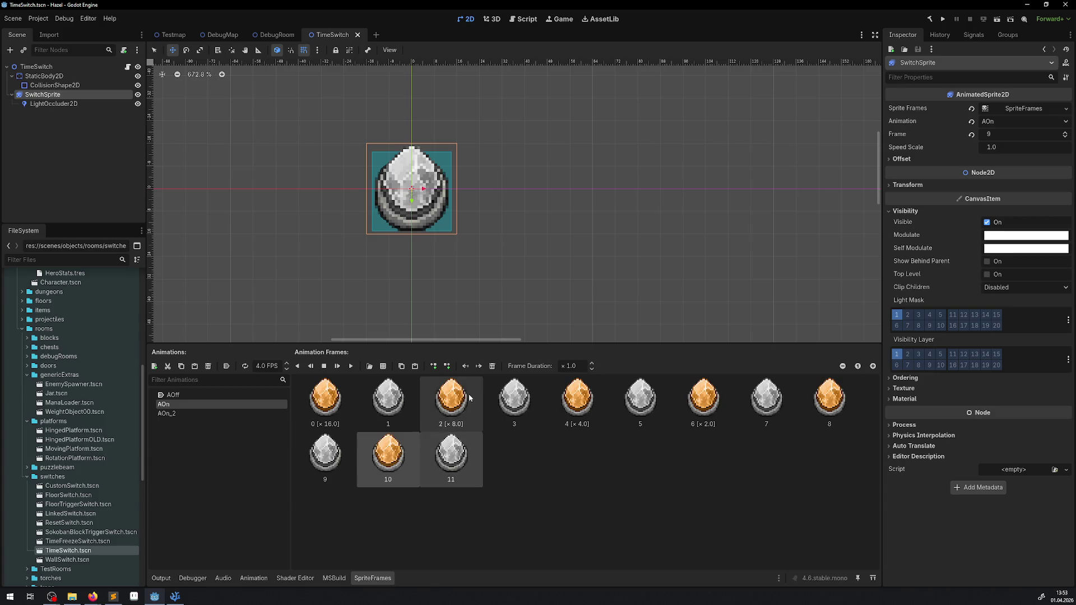
click(403, 367)
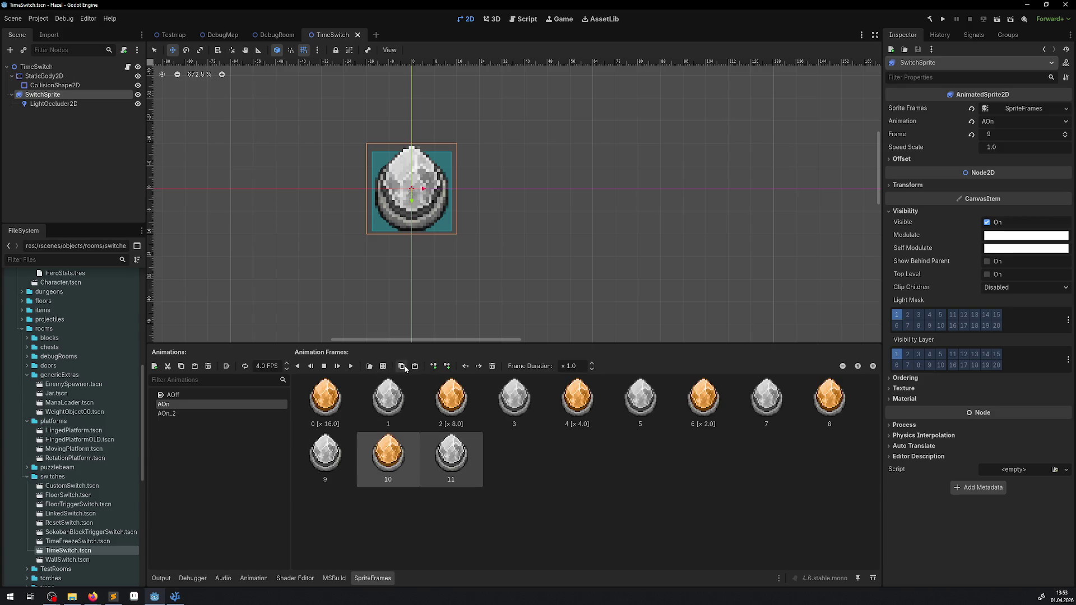
click(417, 369)
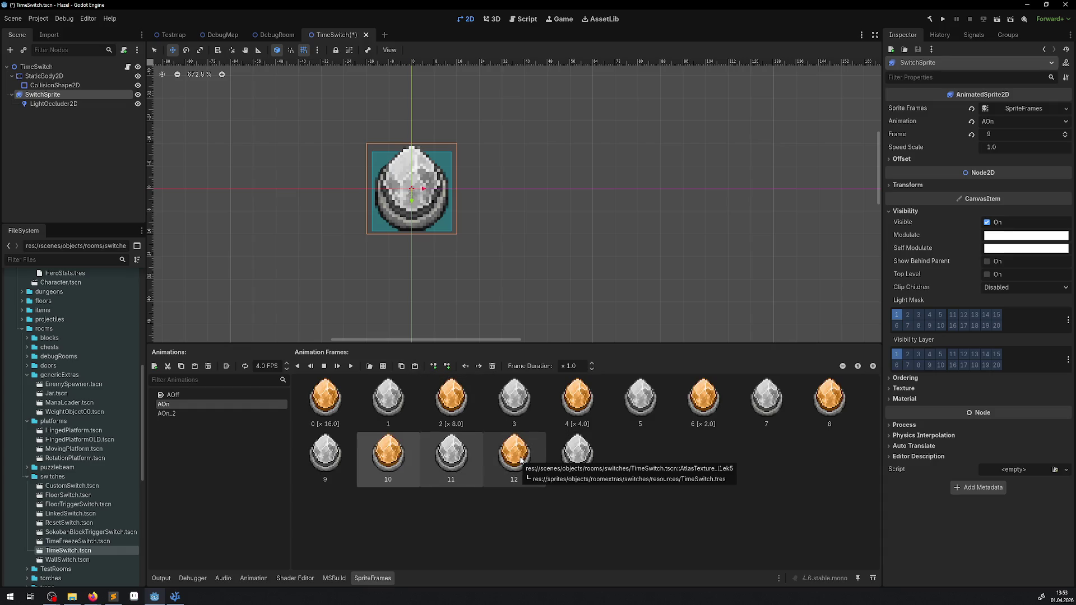
shift+click(577, 454)
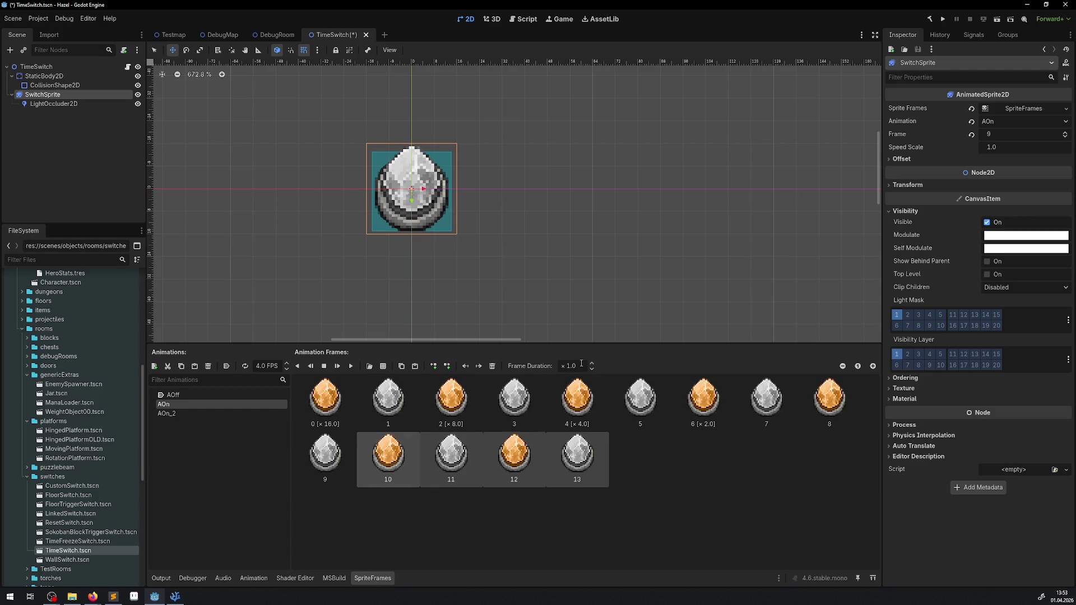
text(86)
key(Return)
key(ctrl+s)
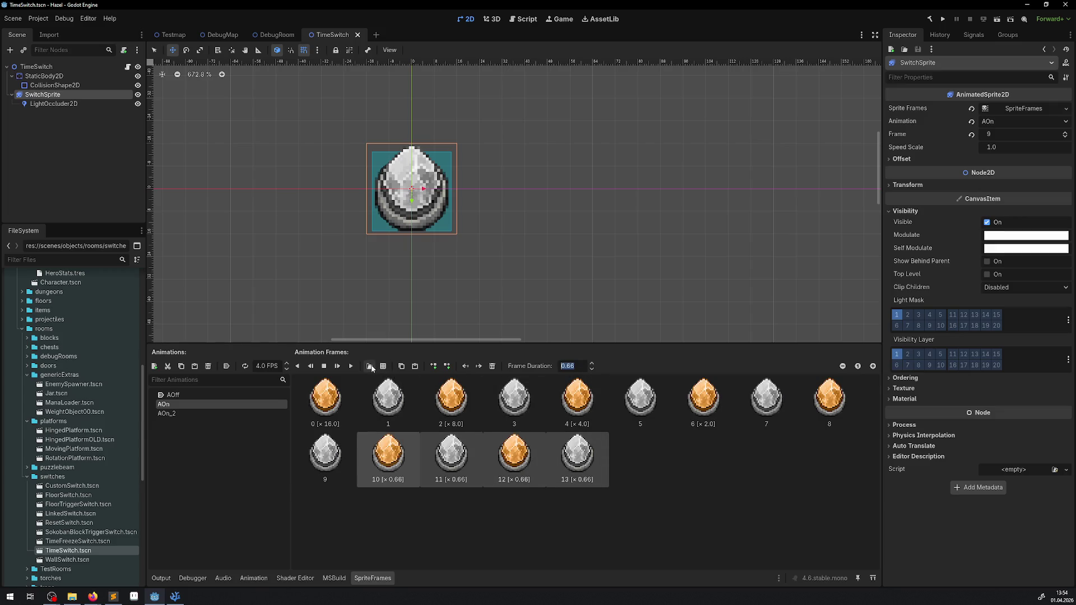
- Paste frames 10–13 again as frames 14–17 and preview the animation
click(414, 366)
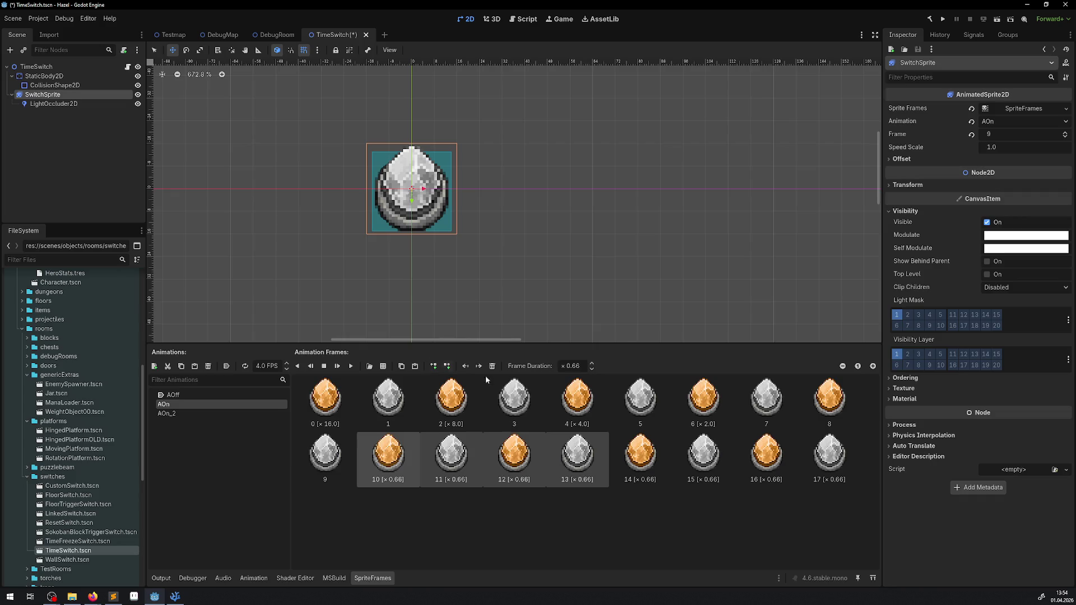
click(351, 366)
click(351, 367)
- Save and run the game, walking the hero down and left to the time switch
click(943, 19)
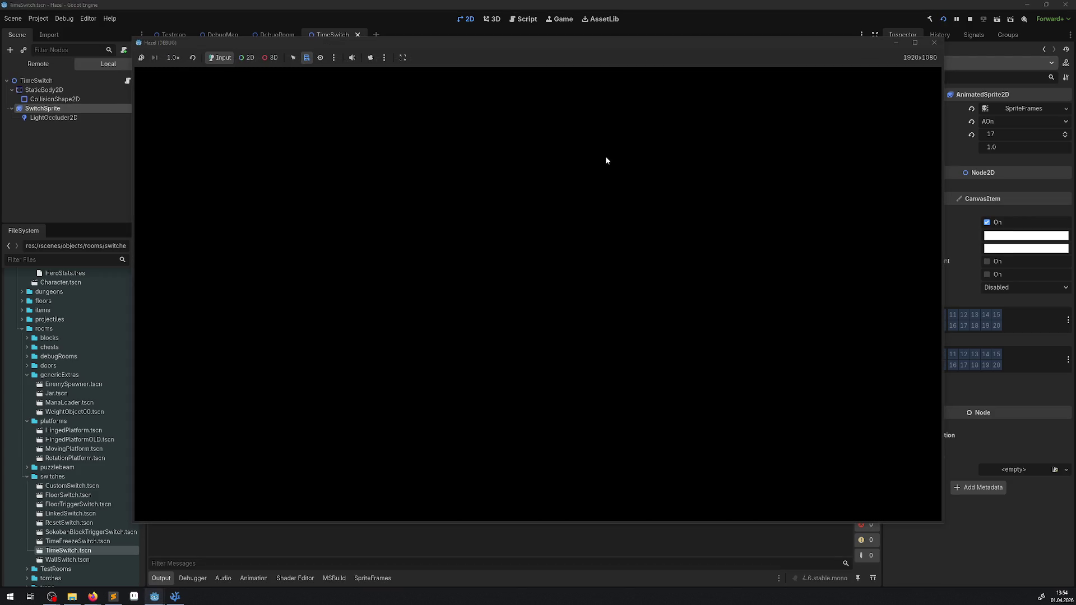
key(Down)
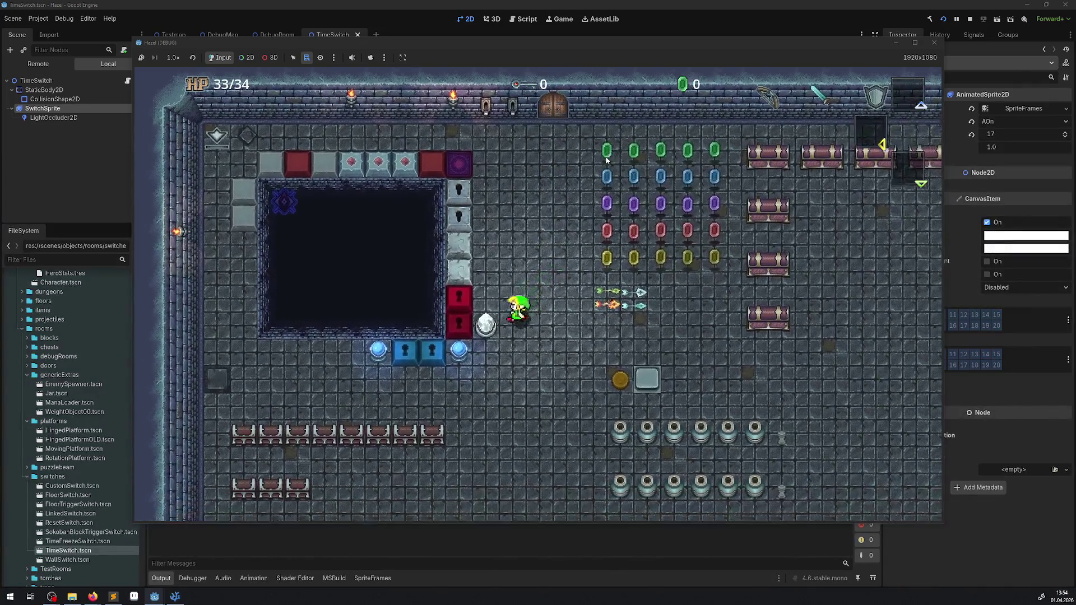
key(Left)
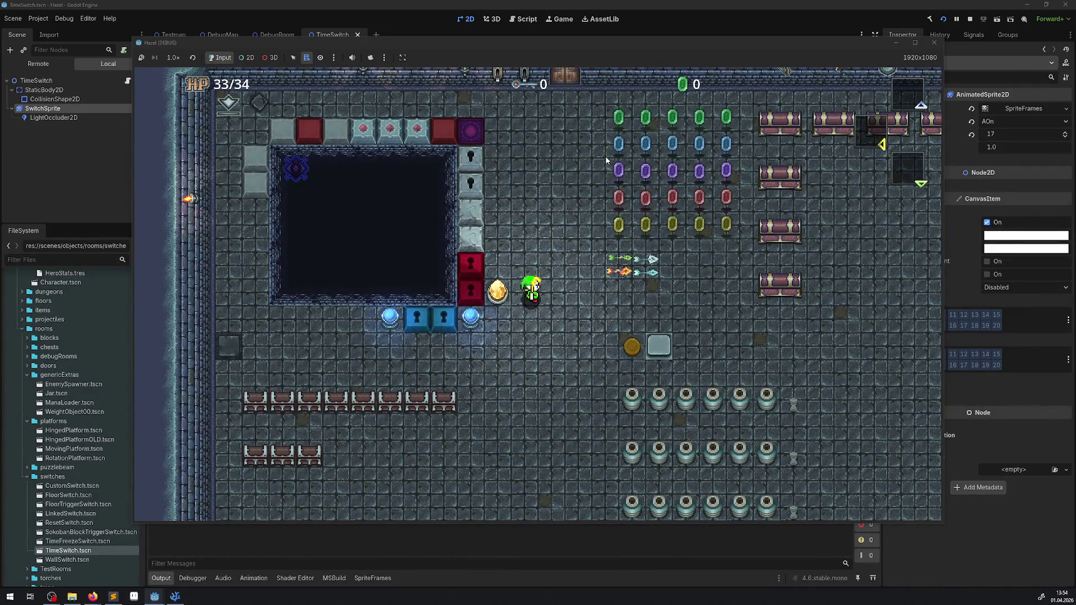
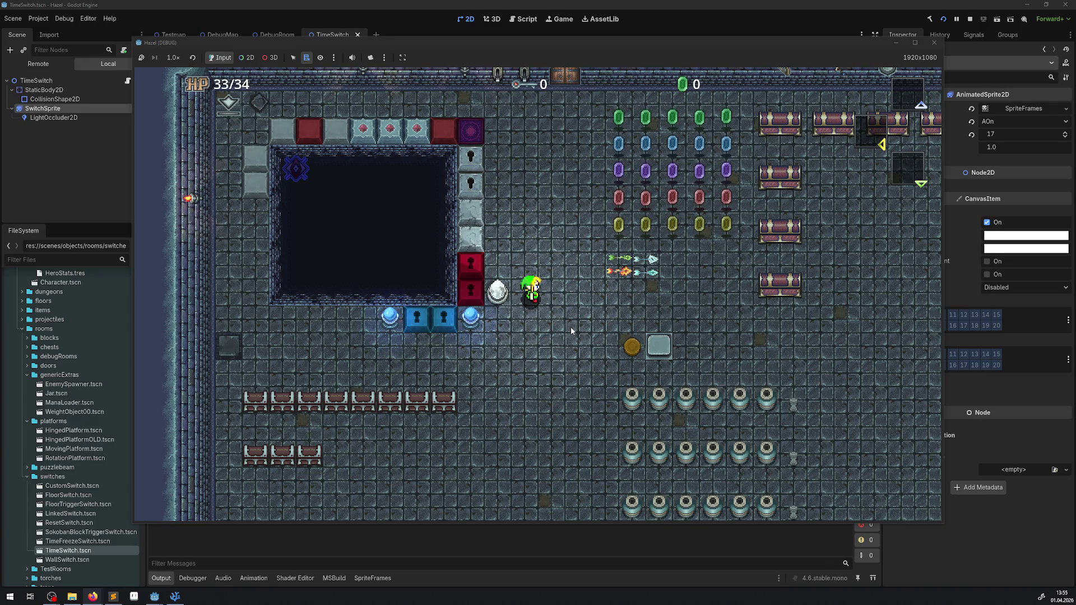
- Walk the hero to the crystal switch and strike it, flipping the orbs to red
key(Left)
key(Up)
key(Right)
key(Down)
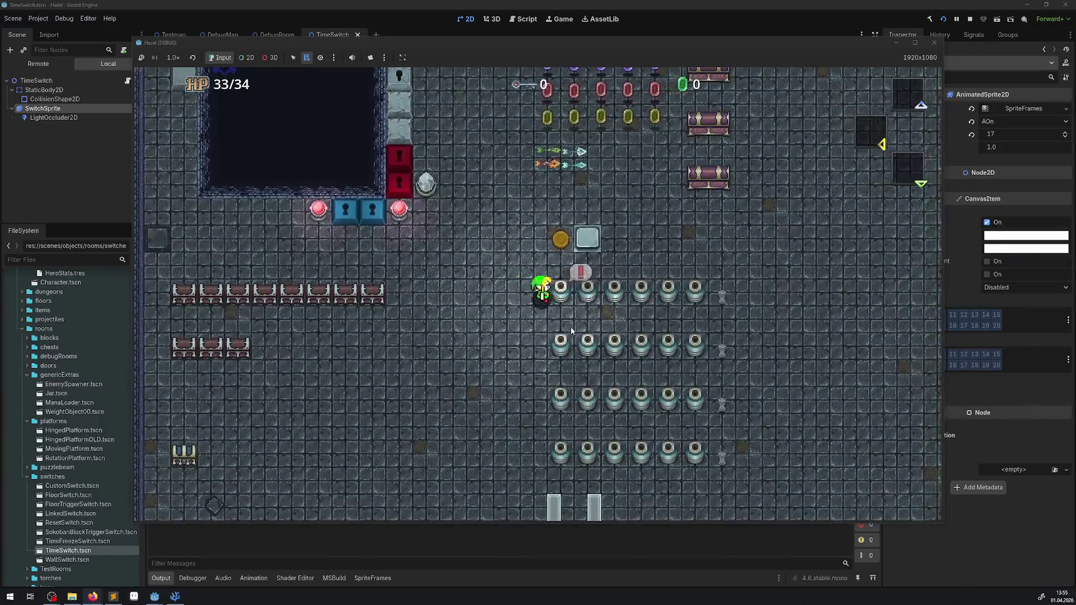
key(Left)
key(Up)
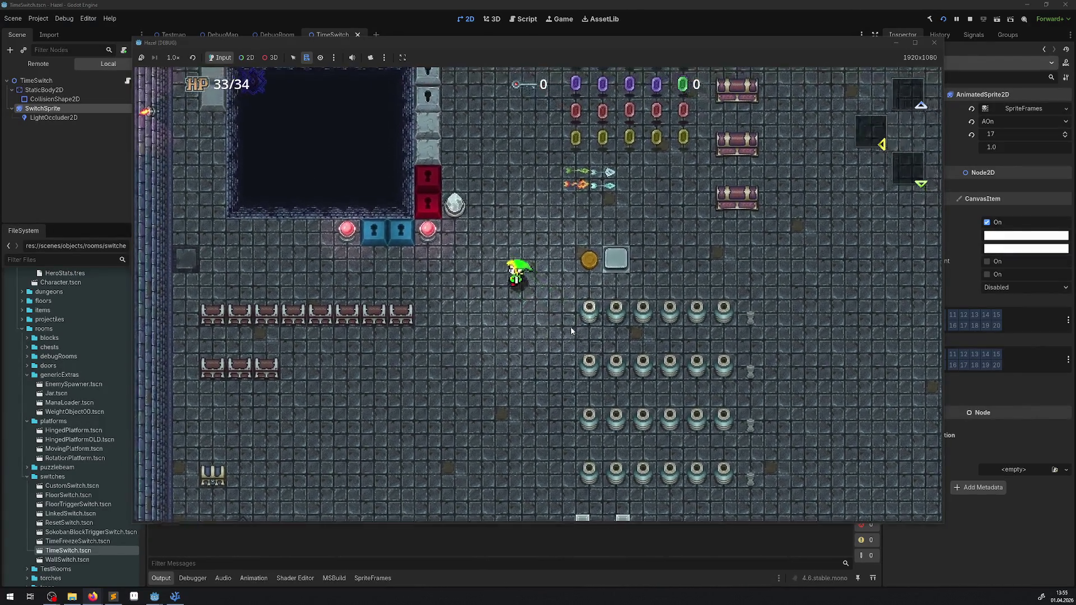
- Strike the crystal switch again so the orbs turn back to blue
key(Left)
key(Up)
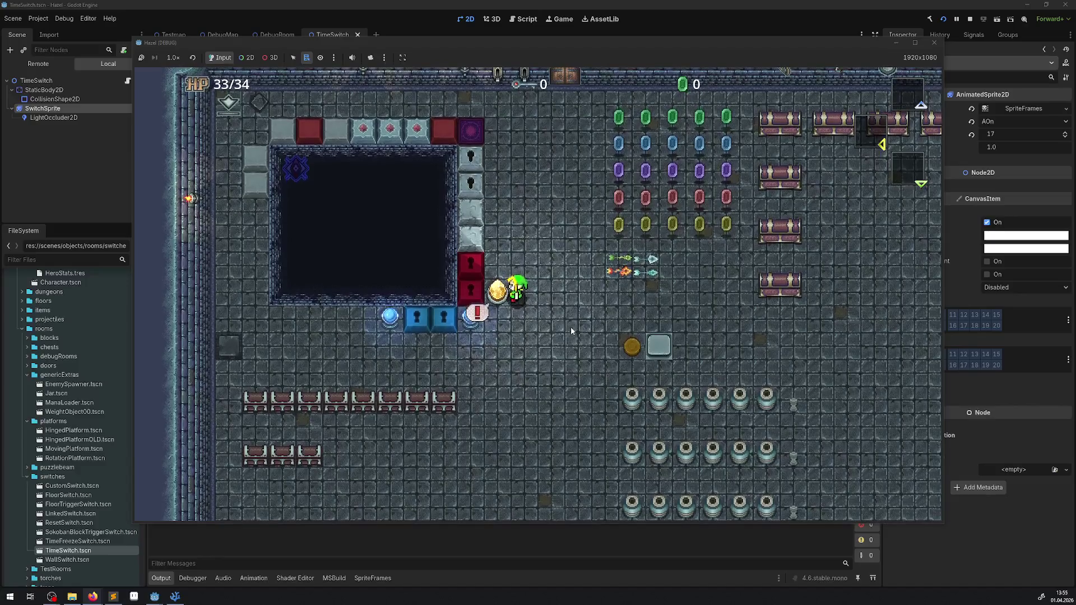
key(Right)
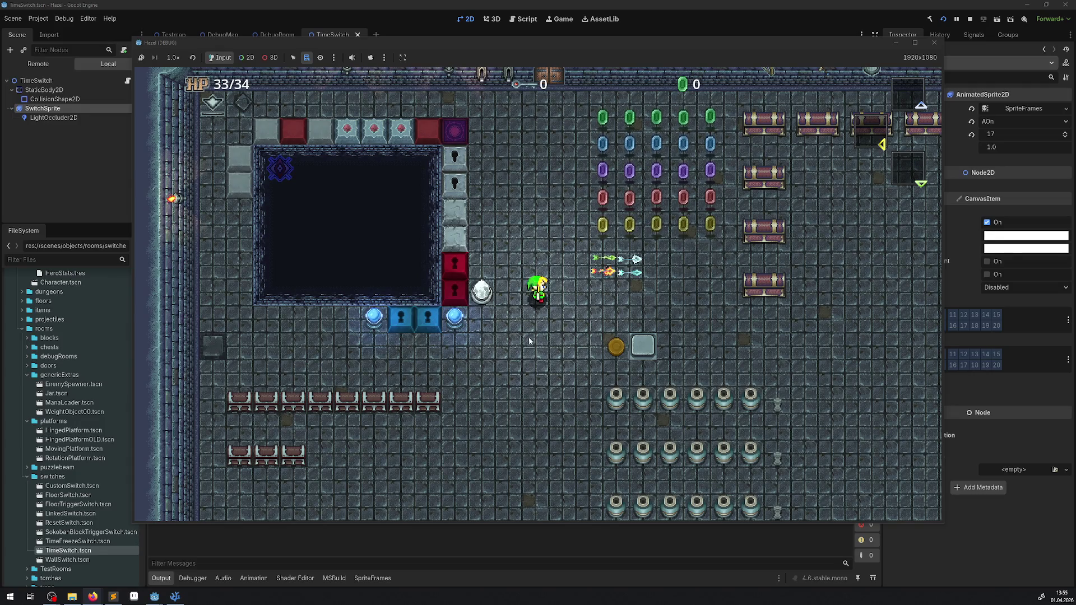
- Reposition beside the switch, strike it once more, and walk up beside the grey blocks
key(Up)
key(Left)
key(Down)
key(Left)
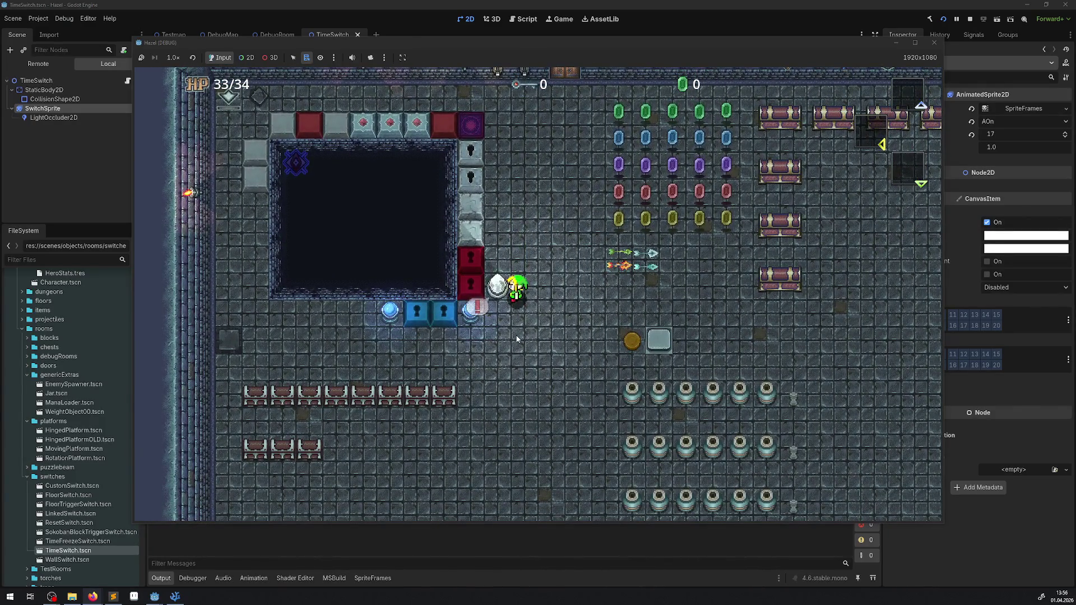
key(Up)
key(Left)
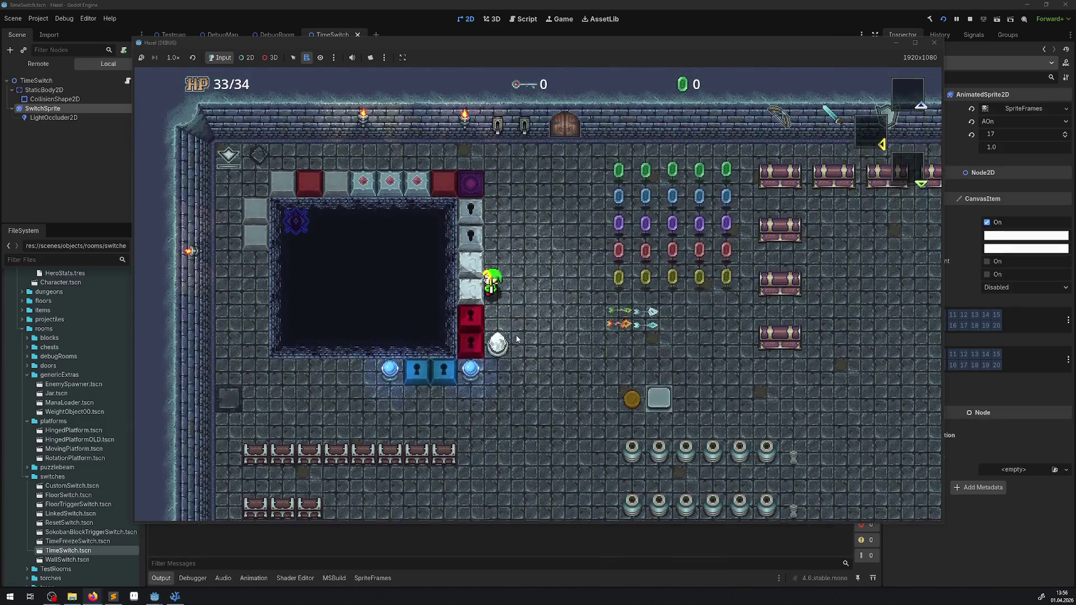
- Walk the hero up the block column past the keyhole blocks to the top row
key(Up)
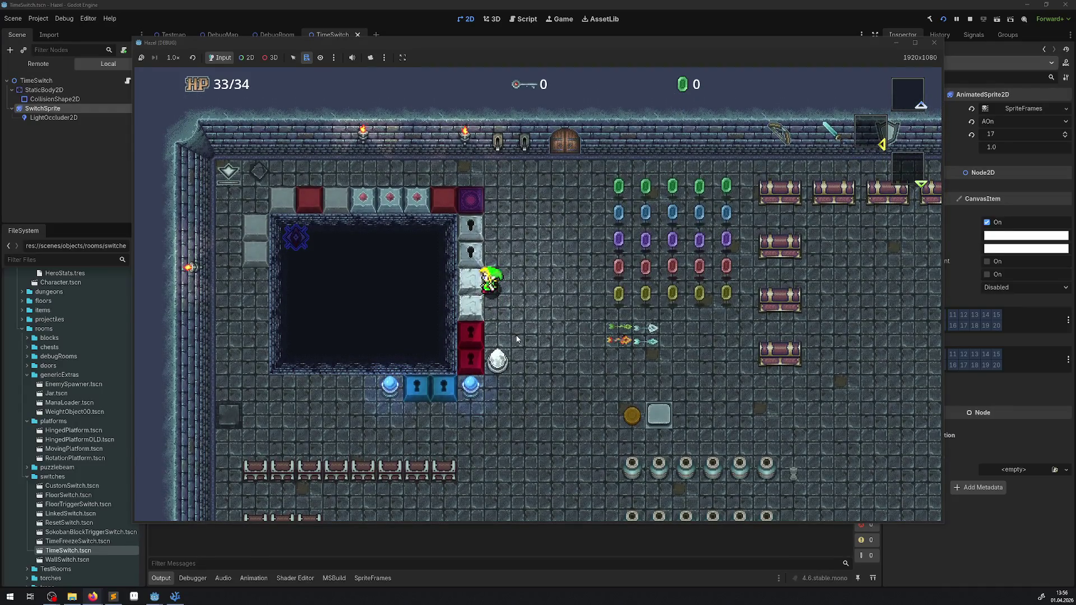
key(Up)
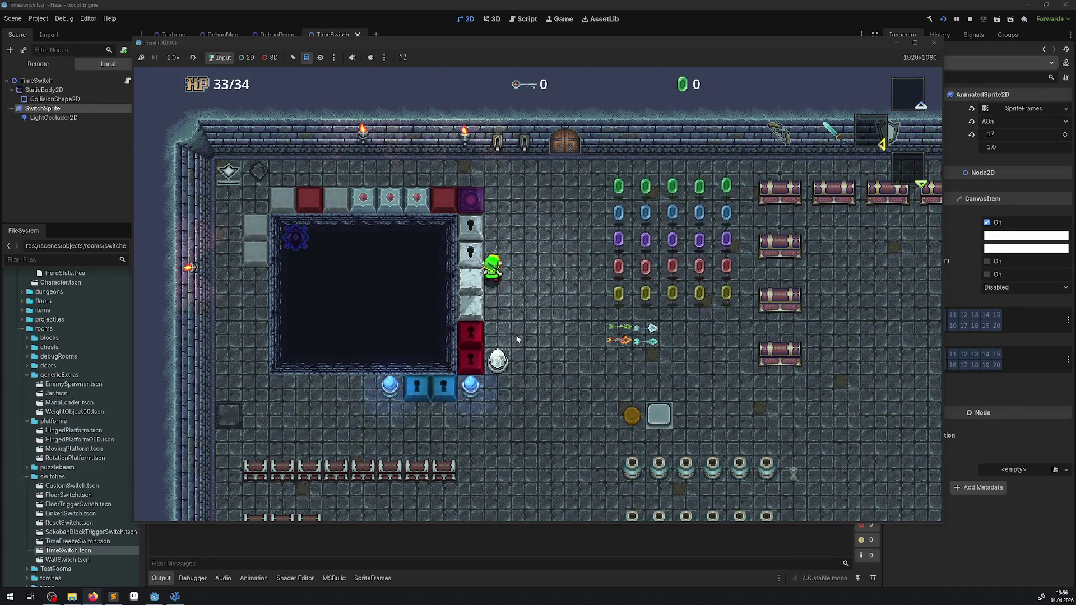
key(Down)
key(Right)
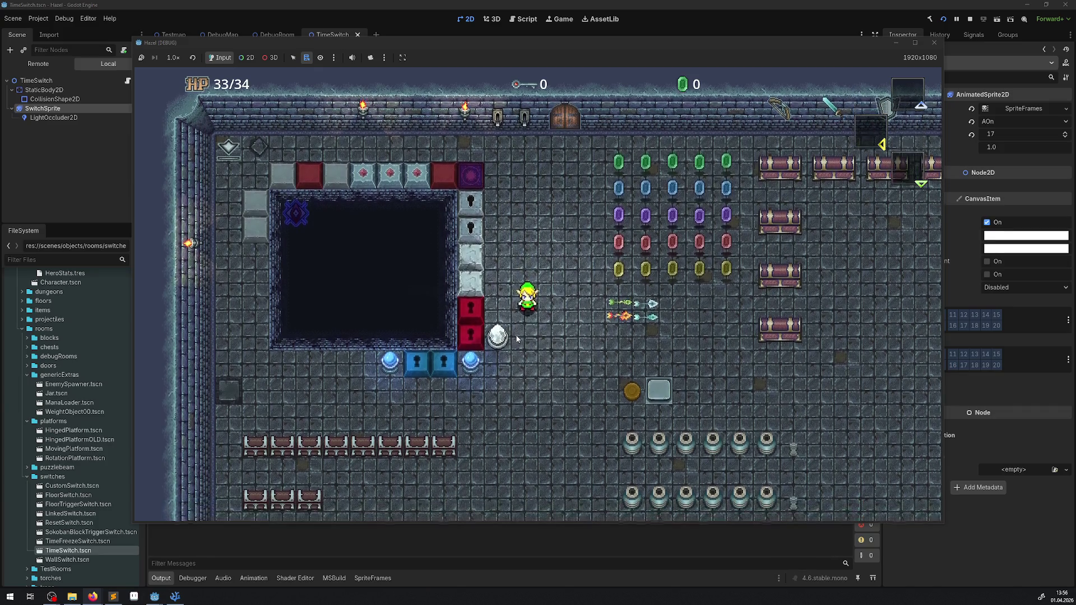
key(Left)
key(Up)
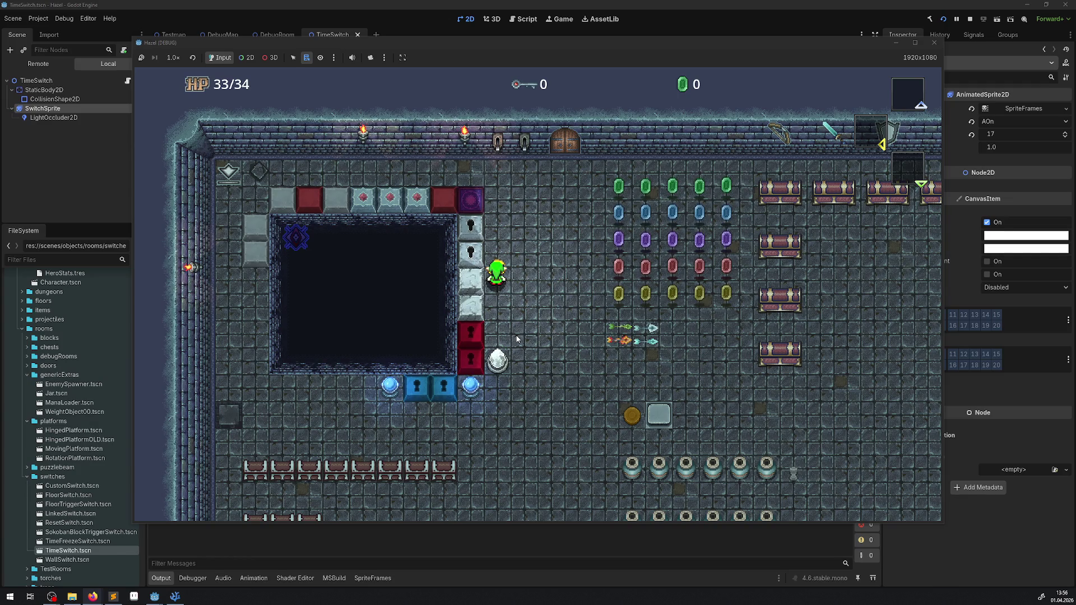
key(Up)
key(Left)
- Move along the top row and push the red block down one tile
key(Right)
key(Left)
key(Right)
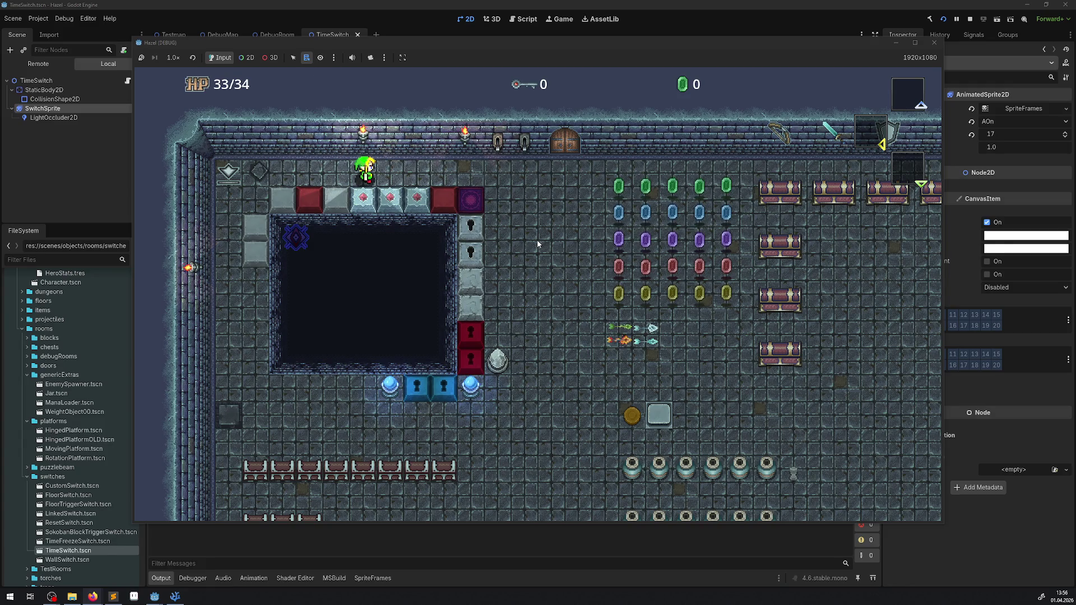
key(Right)
key(Down)
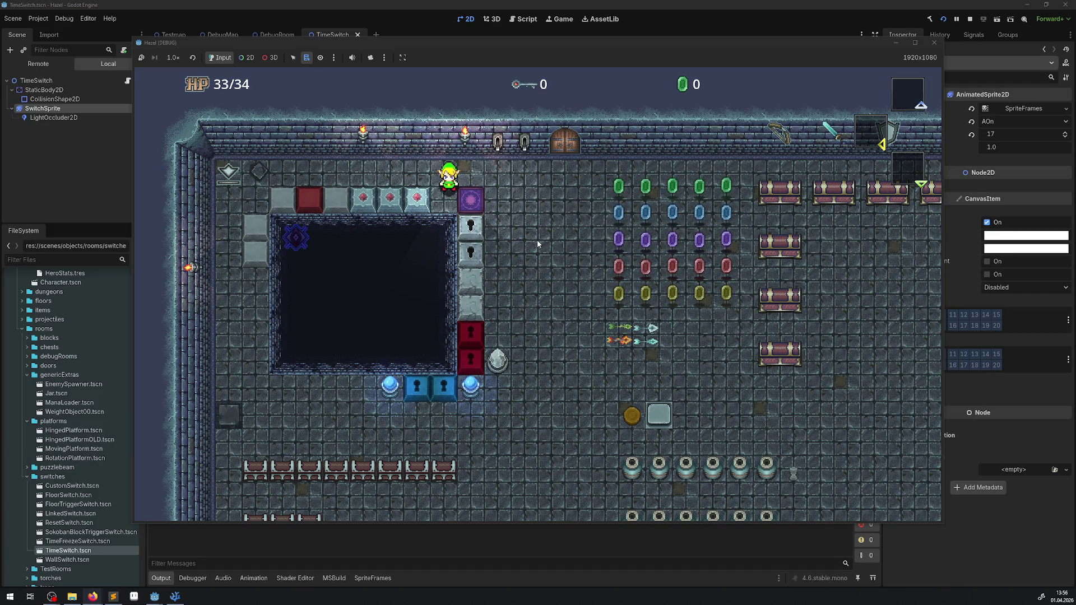
key(Right)
key(Down)
key(Right)
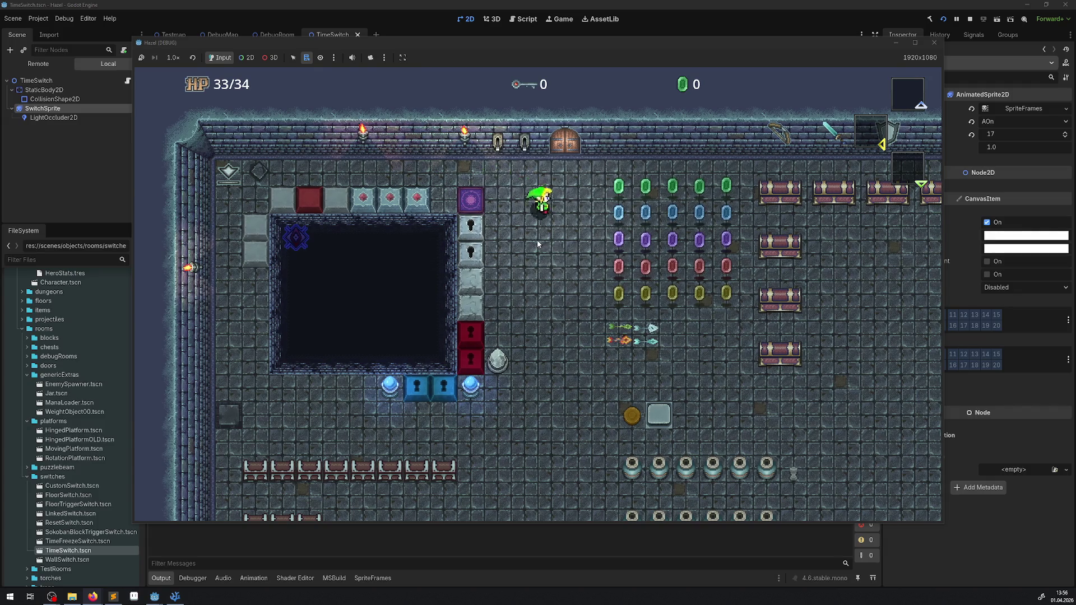
- Sweep through every rupee row until the counter reads 830, then head right toward the platform
key(Down)
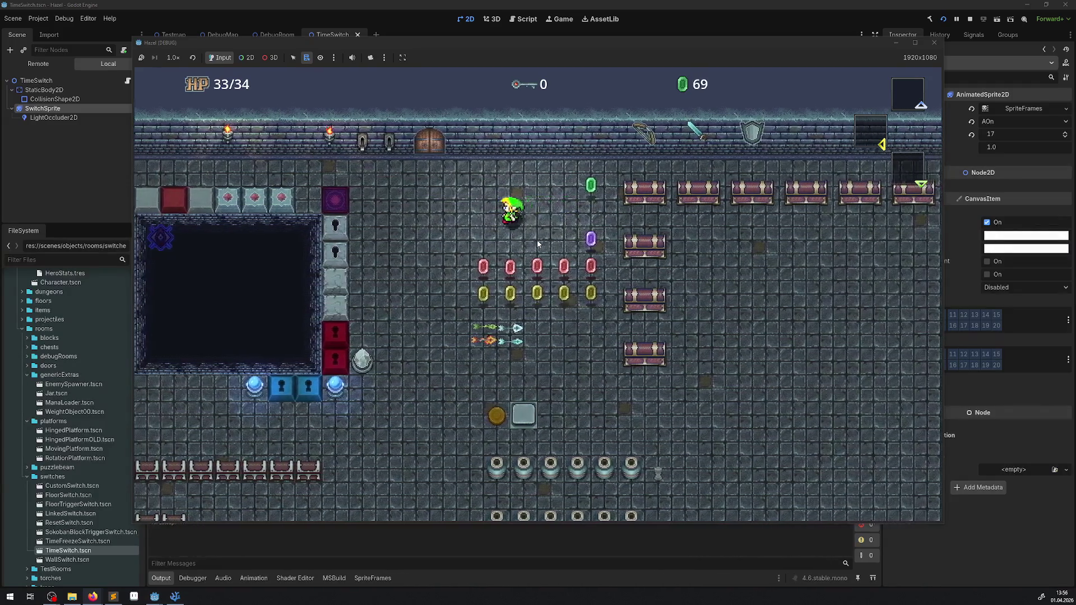
key(Left)
key(Right)
key(Up)
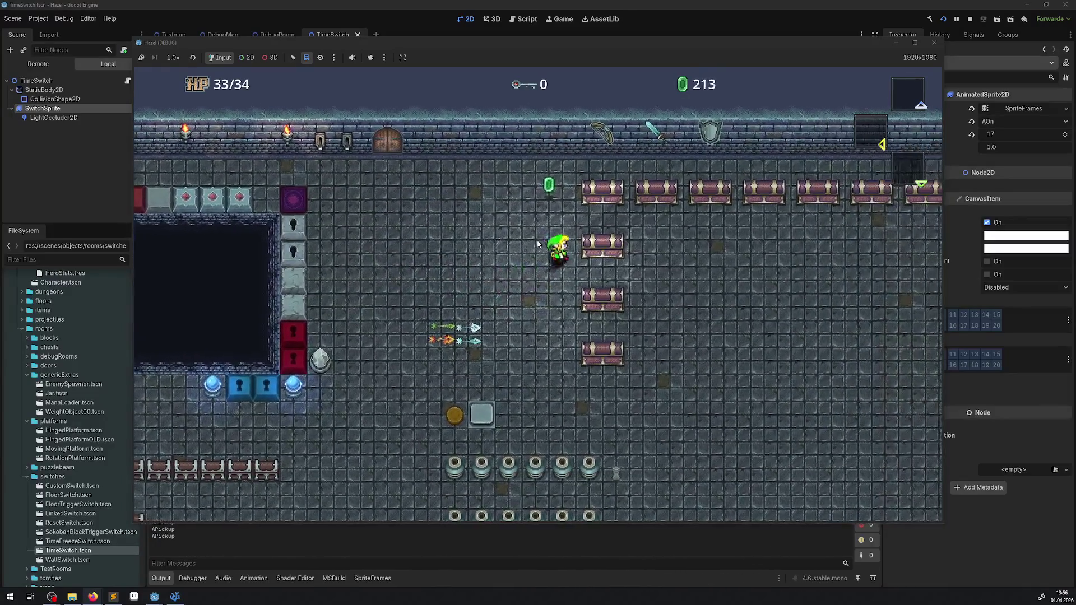
key(Down)
key(Down)
key(Right)
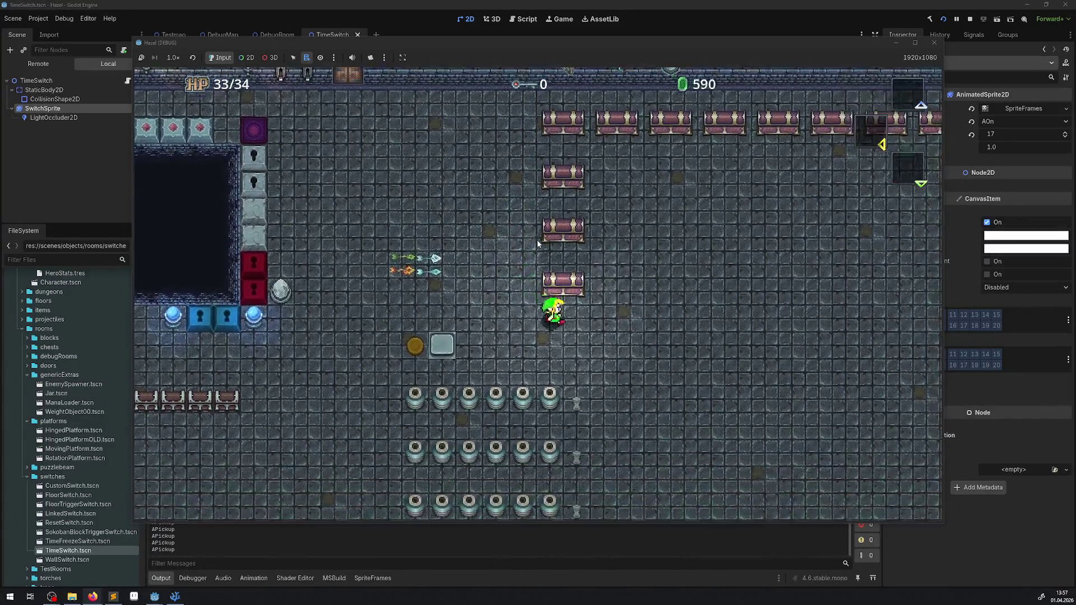
key(Down)
key(Right)
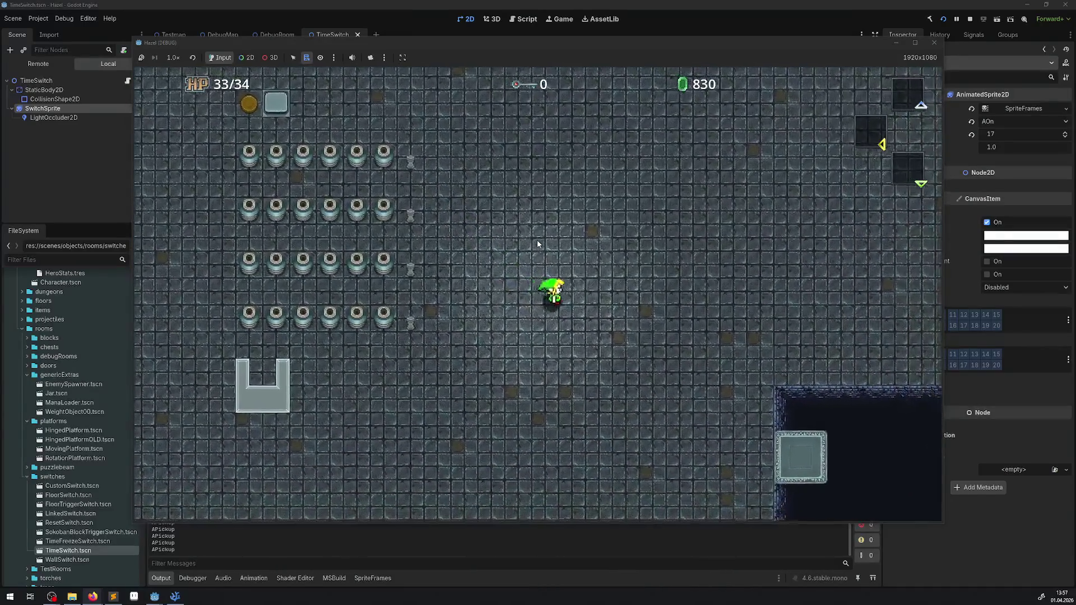
key(Down)
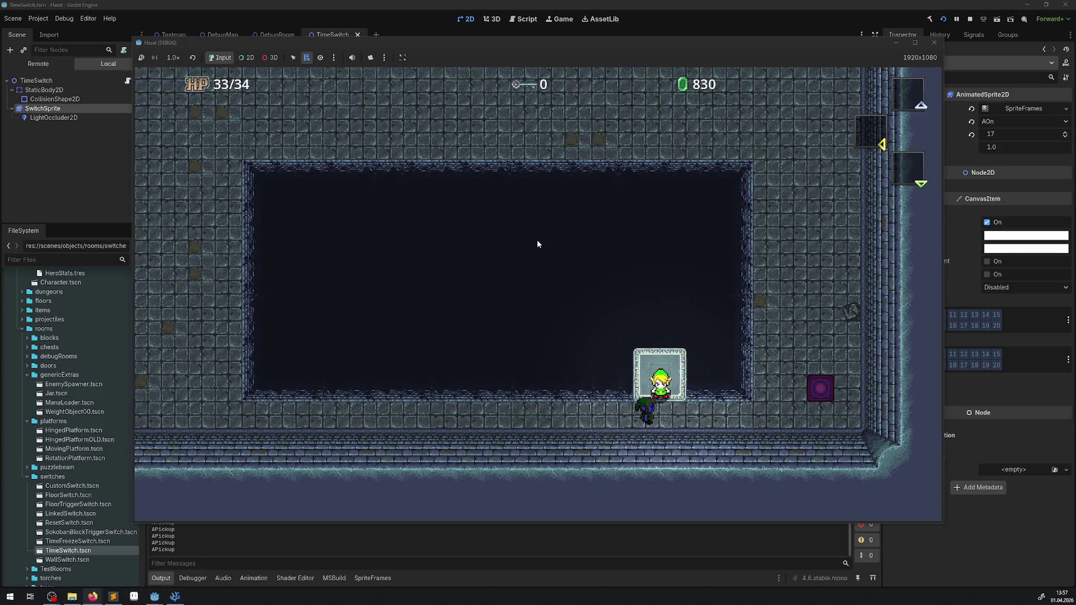
- Get back onto the moving platform and ride it, stepping off above the pit
key(Down)
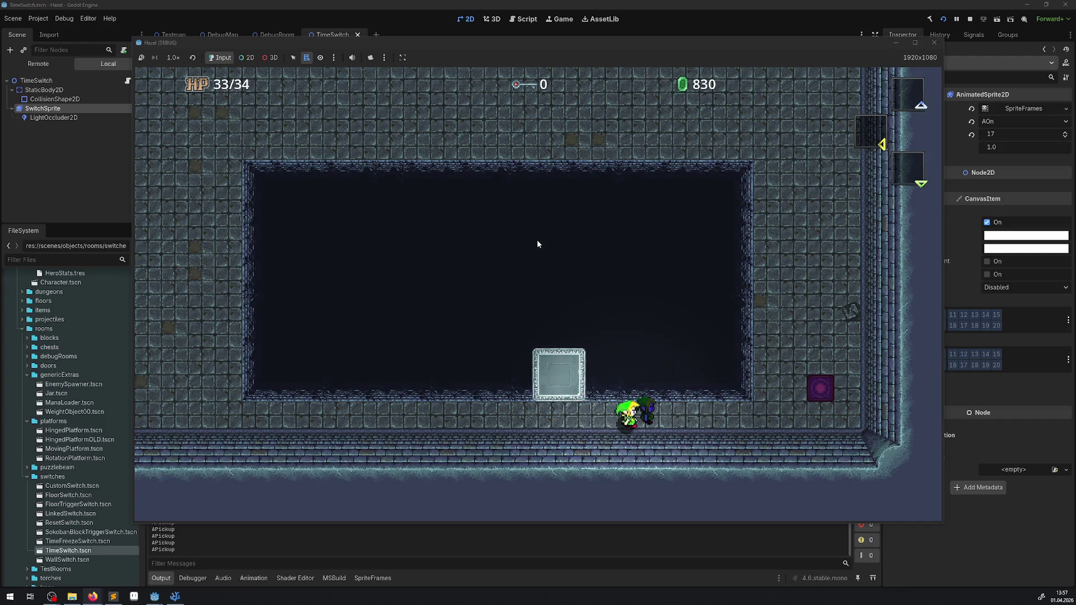
key(Left)
key(Up)
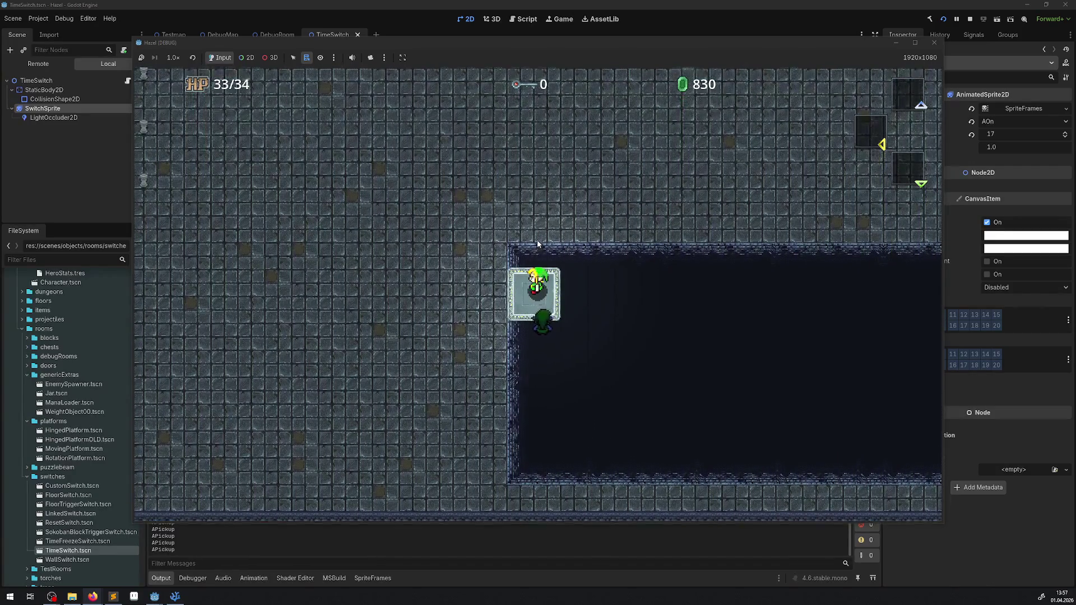
key(Up)
- Walk up-left past the pillars back to the room's north wall
key(Up)
key(Left)
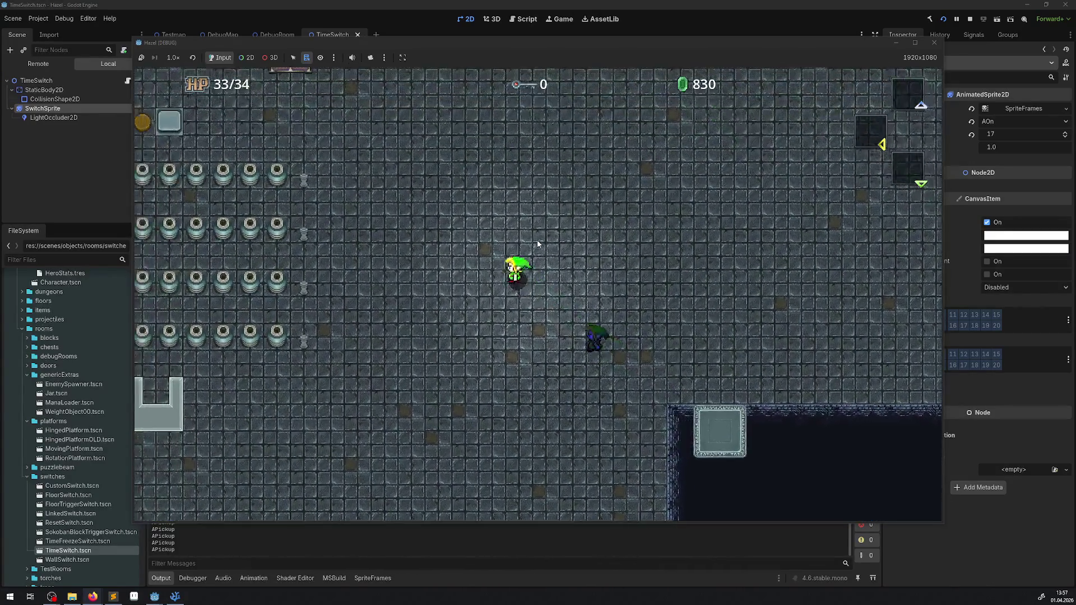
key(Up)
key(Left)
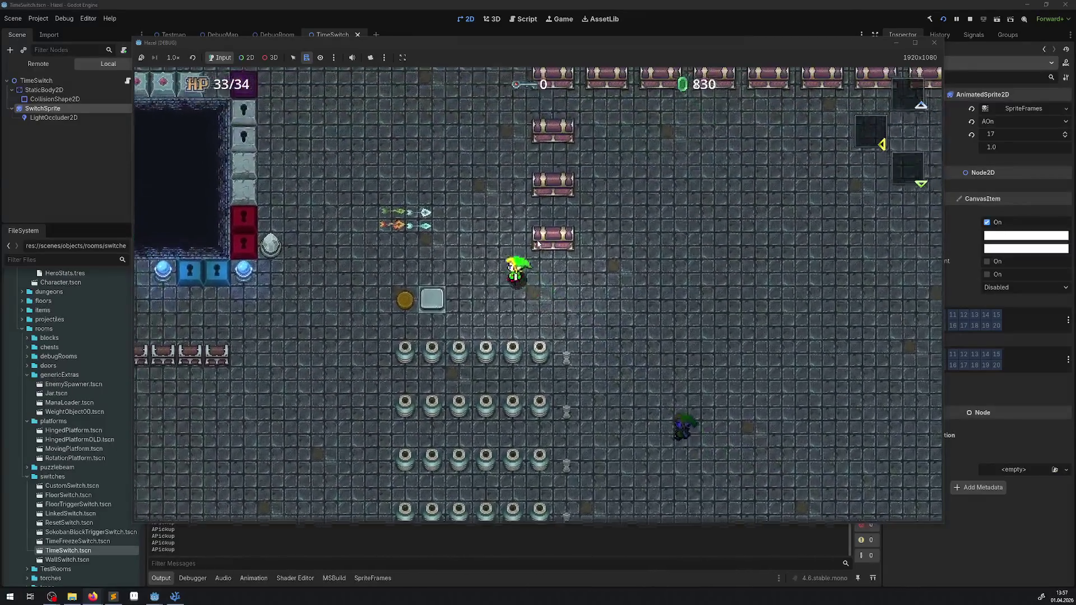
key(Up)
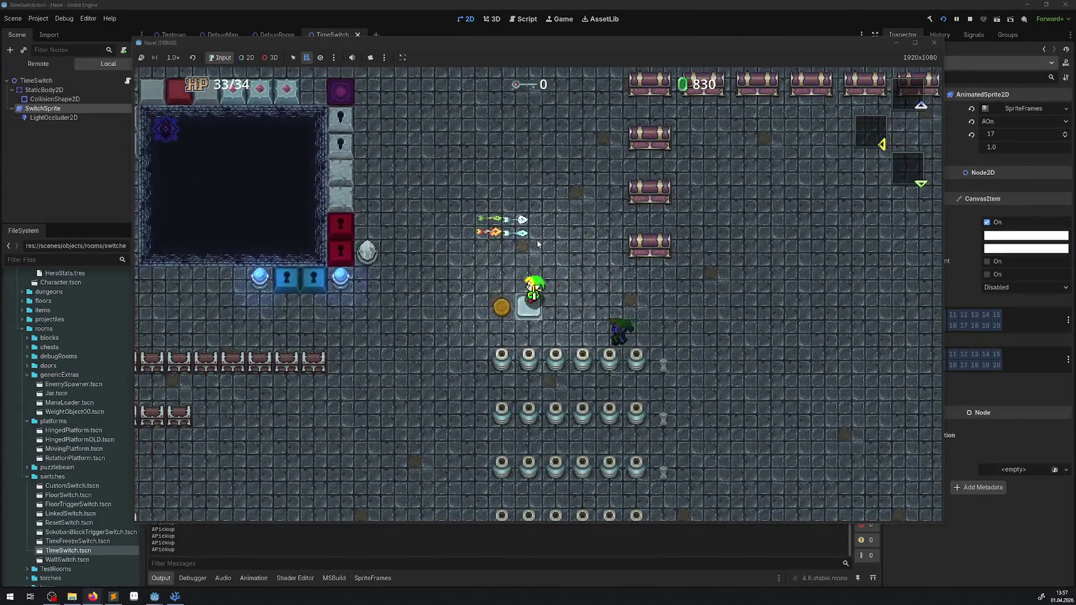
key(Up)
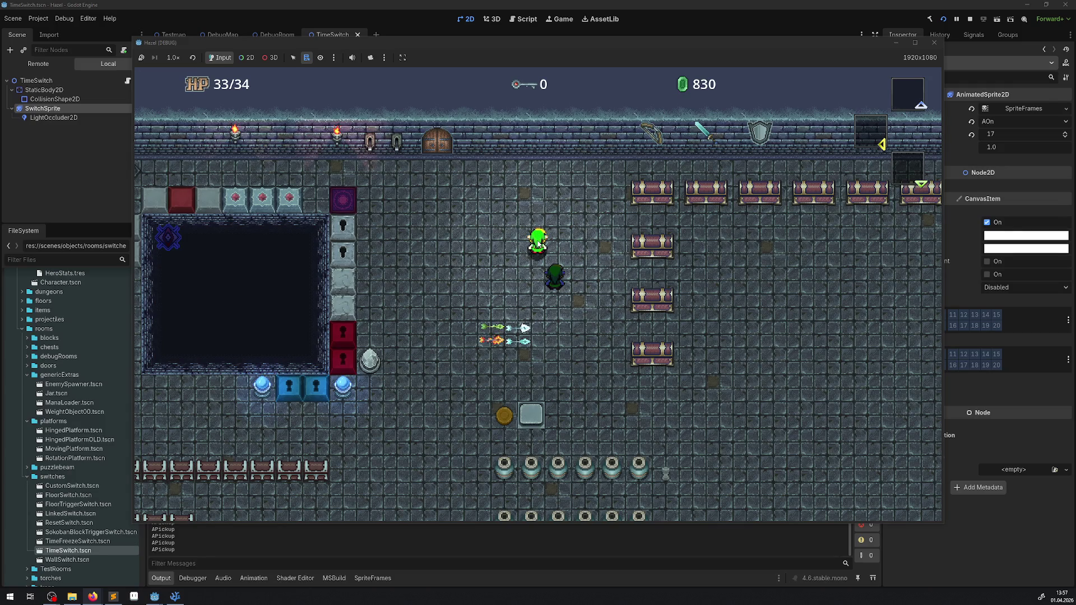
- Walk left along the top row onto the top-left corner reset switch
key(Left)
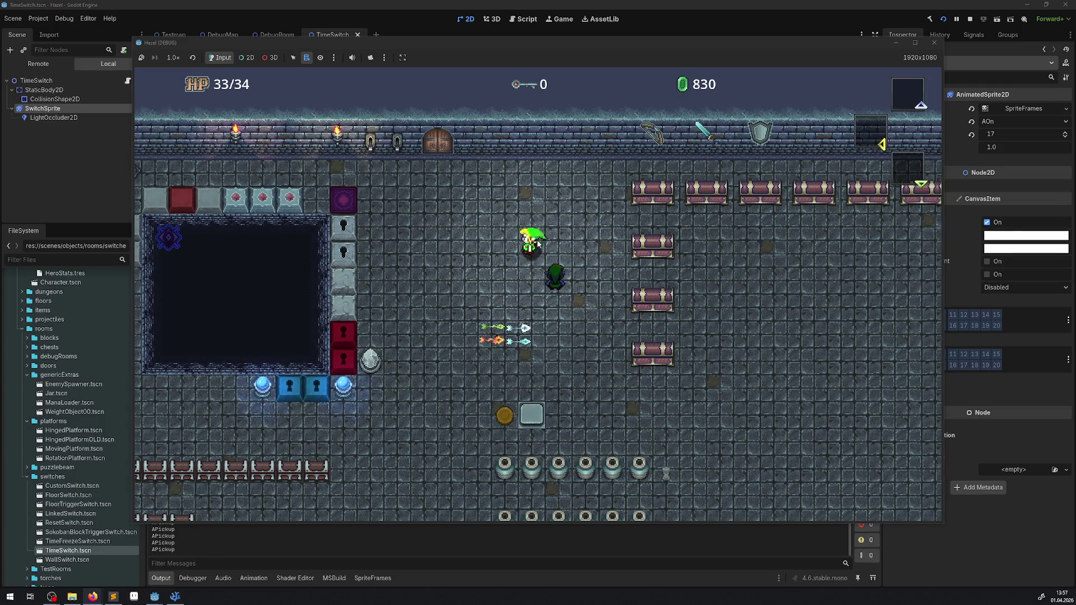
key(Up)
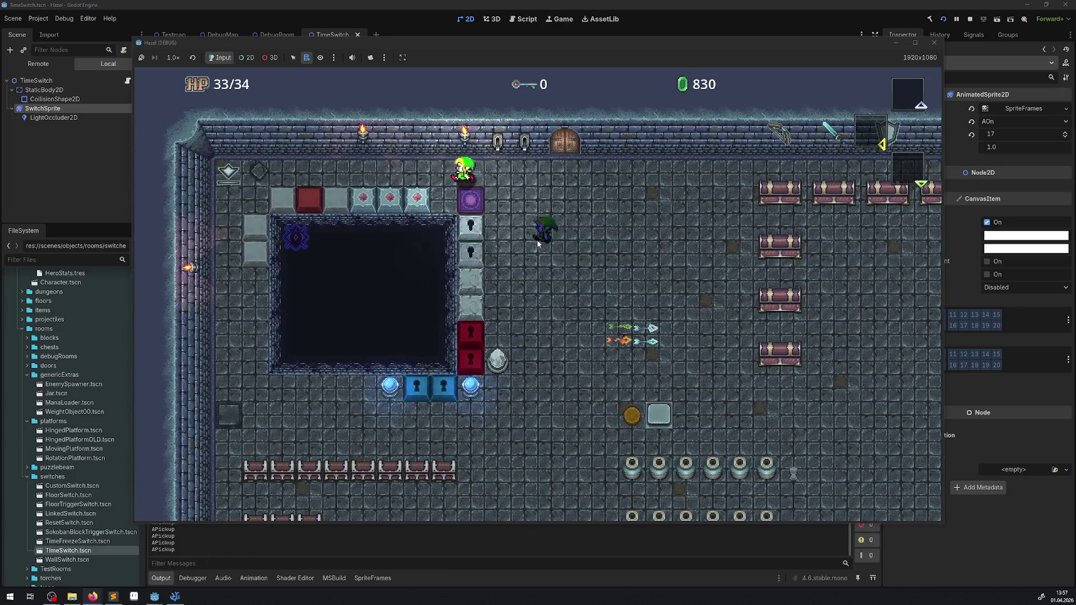
key(Left)
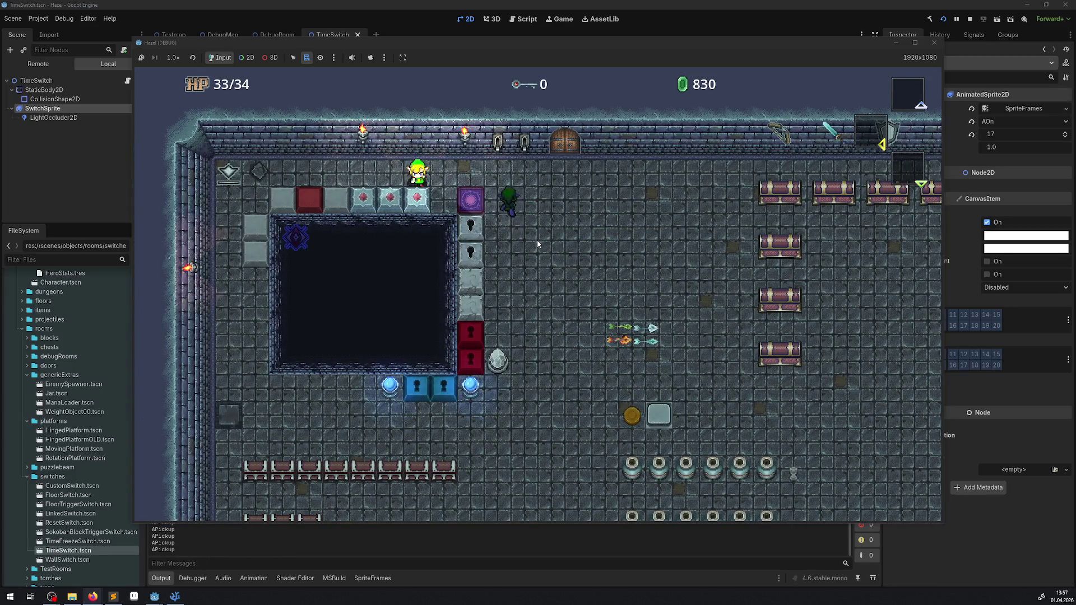
key(Left)
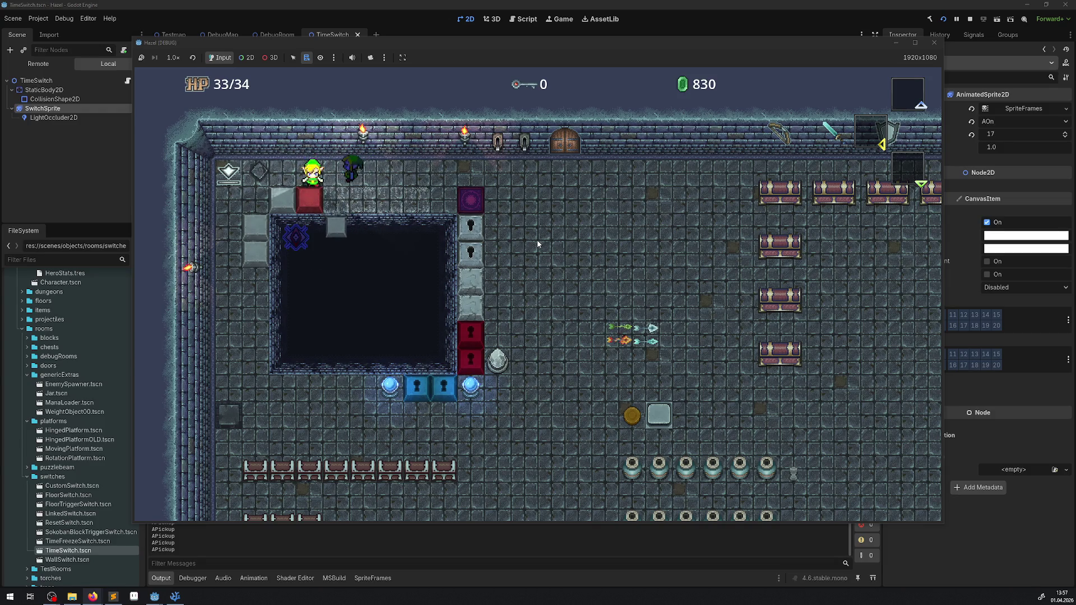
key(Left)
key(Left)
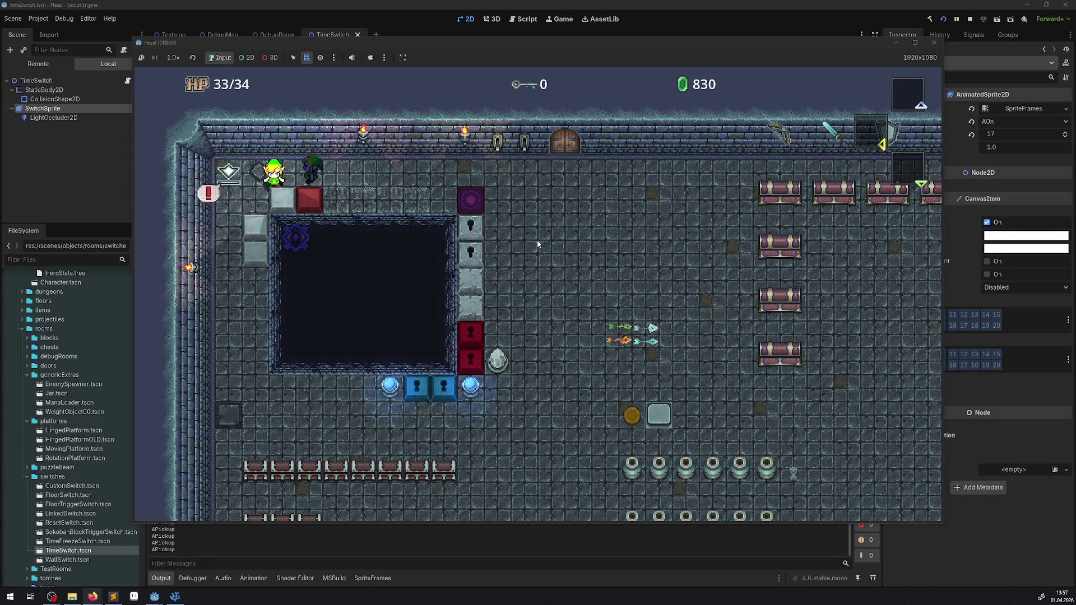
key(Right)
key(Left)
key(Left)
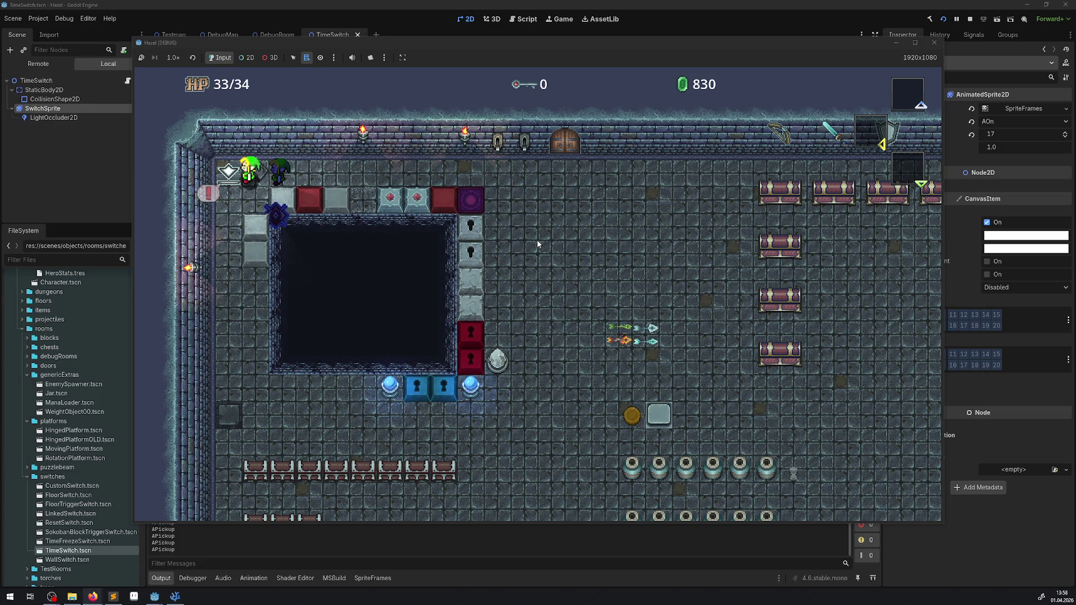
- Walk down the left wall, then stop the running game
key(Left)
key(Down)
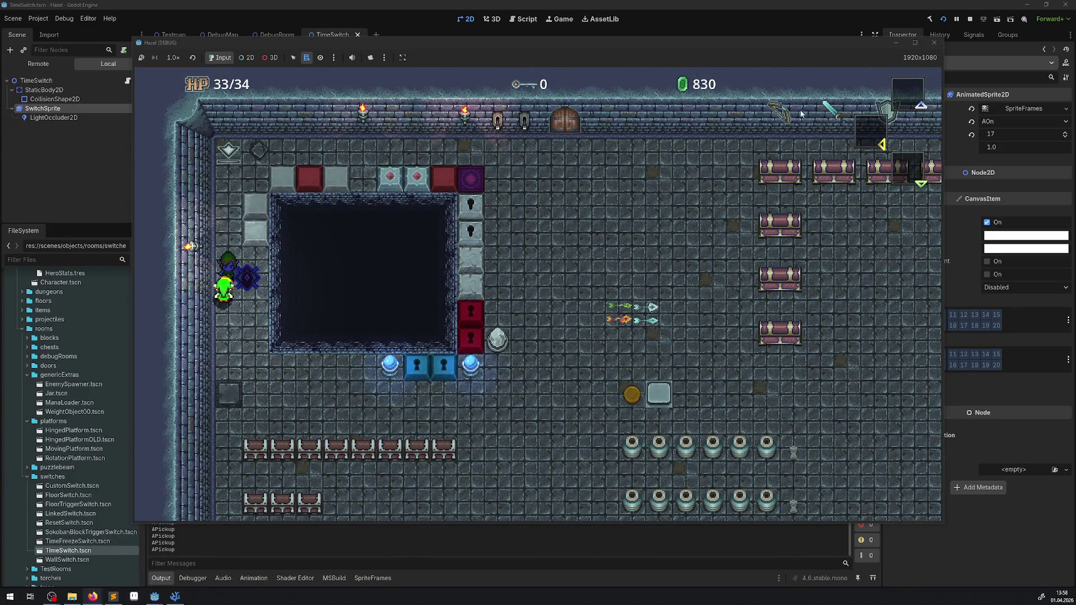
click(970, 20)
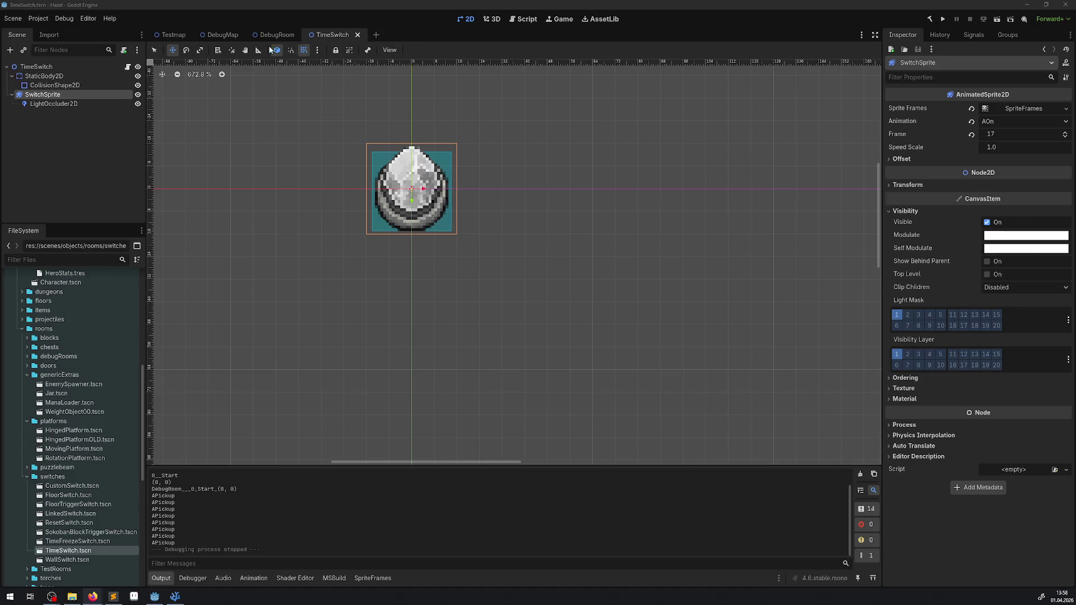
- Switch to the DebugRoom scene and run the project again
click(225, 35)
click(285, 35)
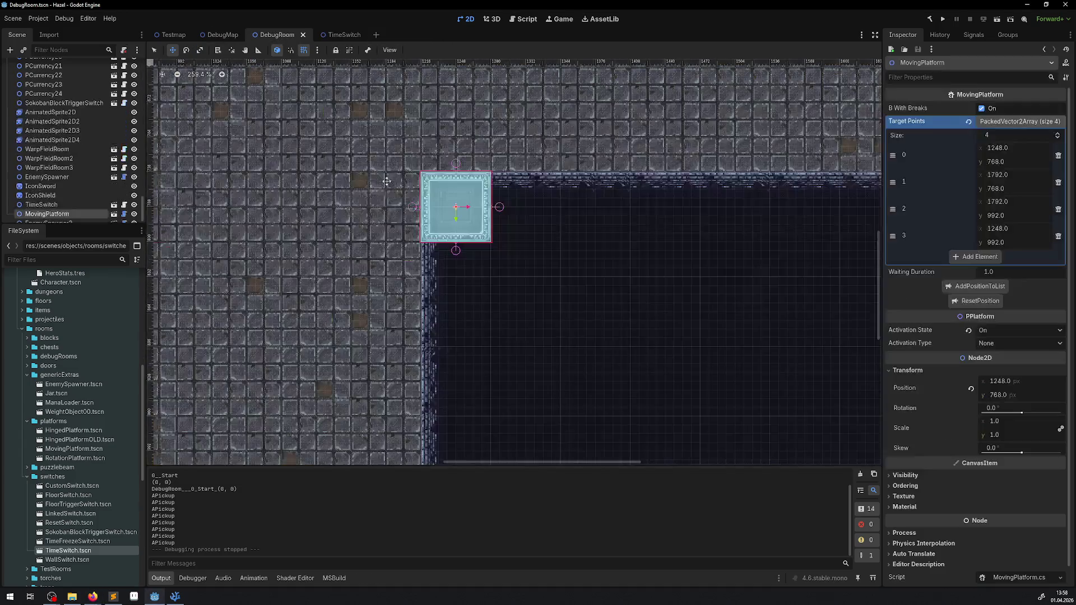
scroll(514, 243, up, 10)
scroll(514, 242, left, 15)
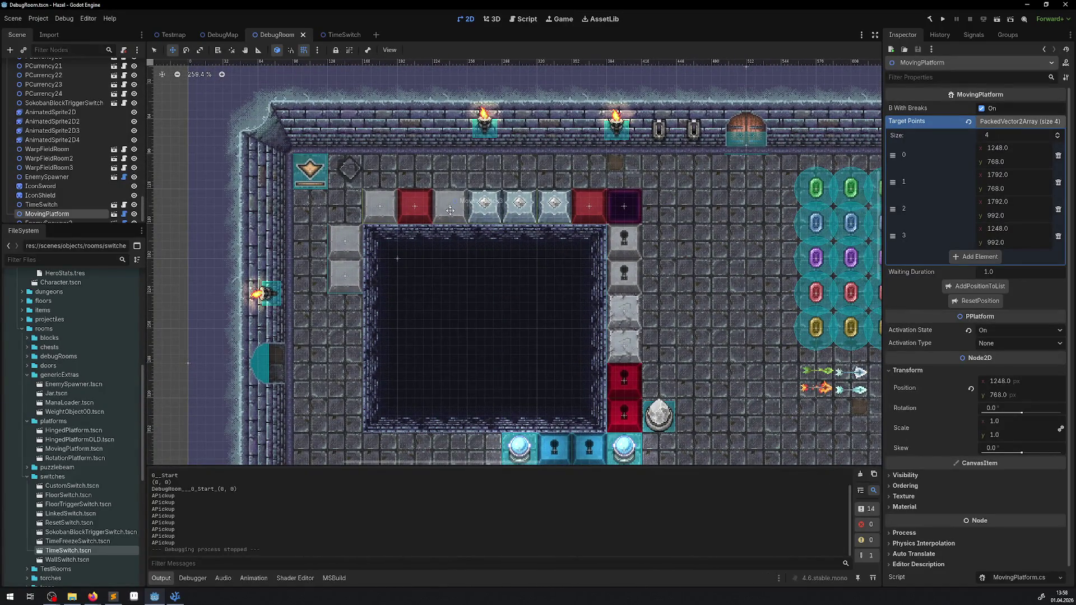
click(945, 19)
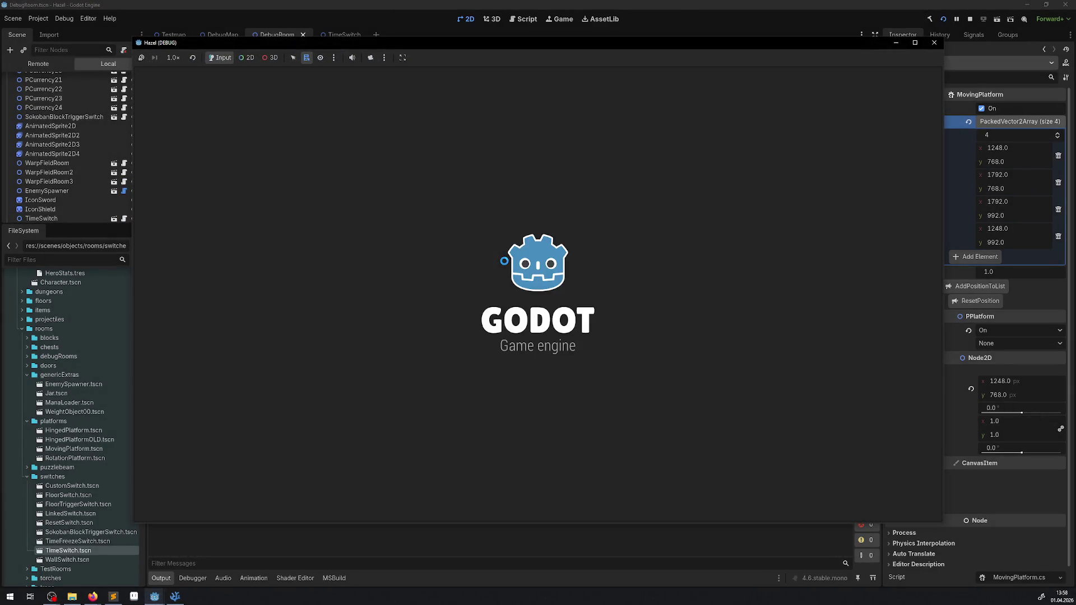
- Walk left along the top row onto the corner switch and down the left column
key(Left)
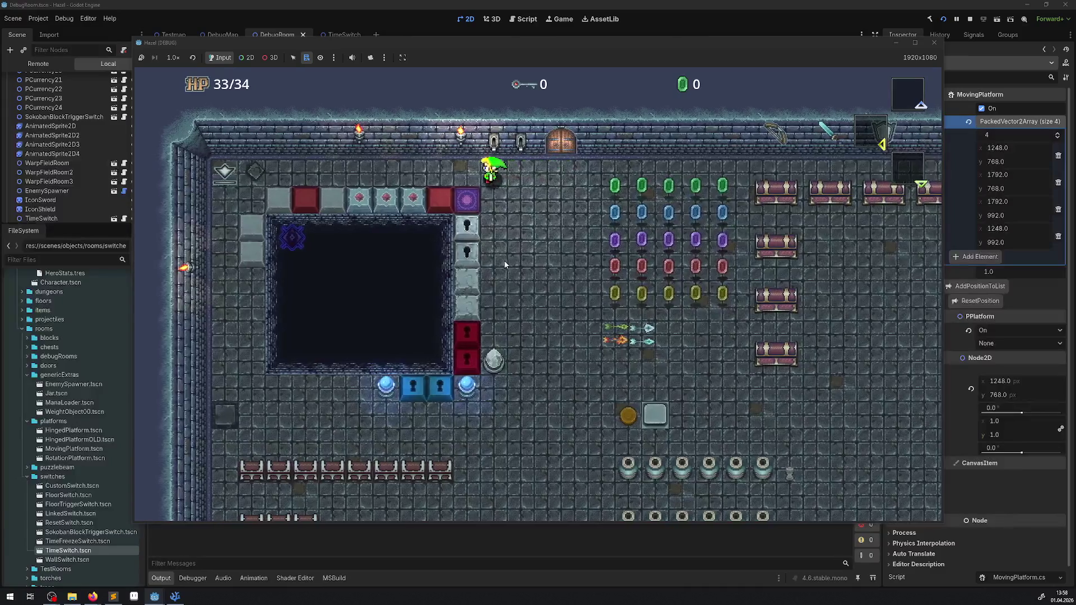
key(Left)
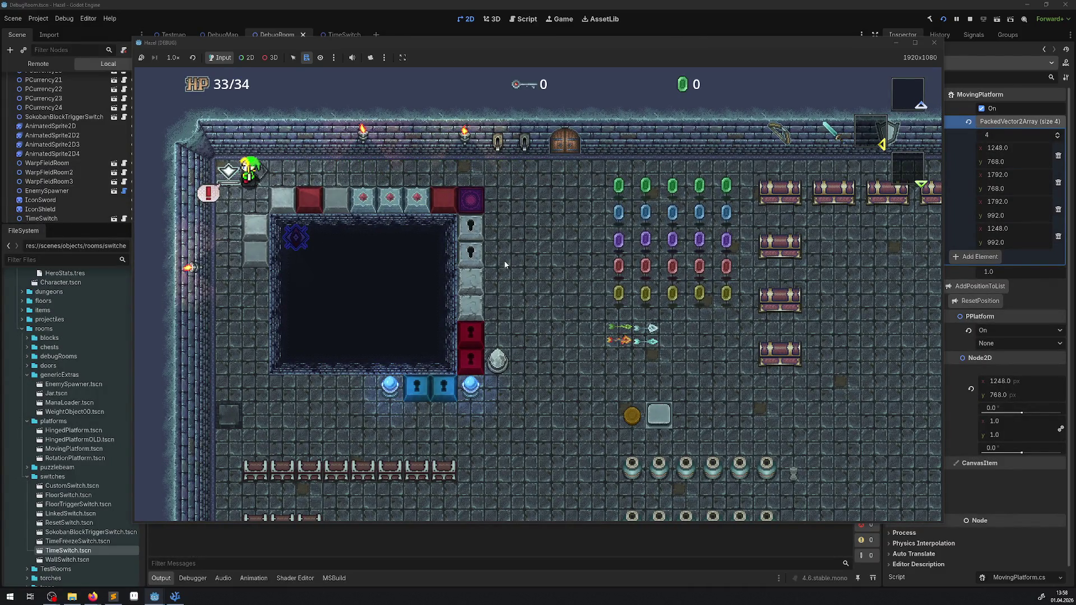
key(Right)
key(Right)
key(Left)
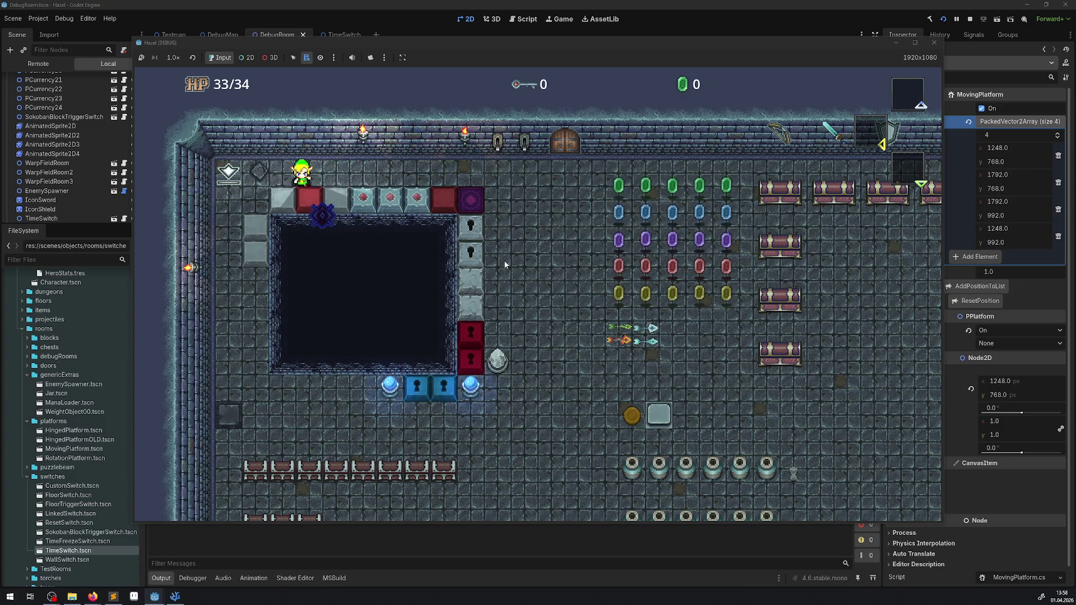
key(Left)
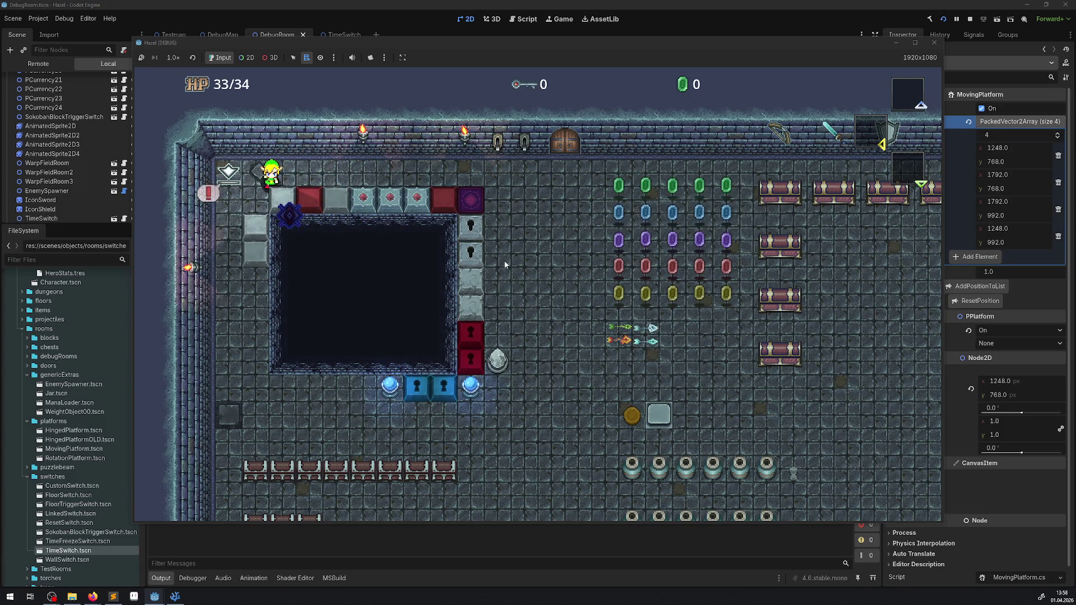
key(Left)
key(Down)
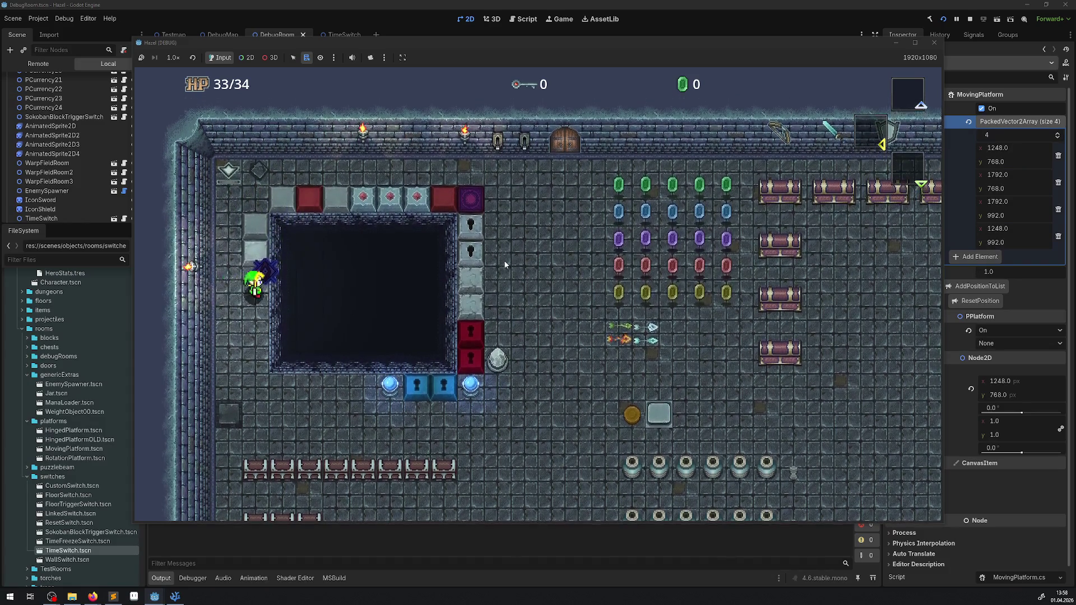
- Push the top-row blocks along the pit edge, then close and relaunch the game
key(Up)
key(Right)
key(Right)
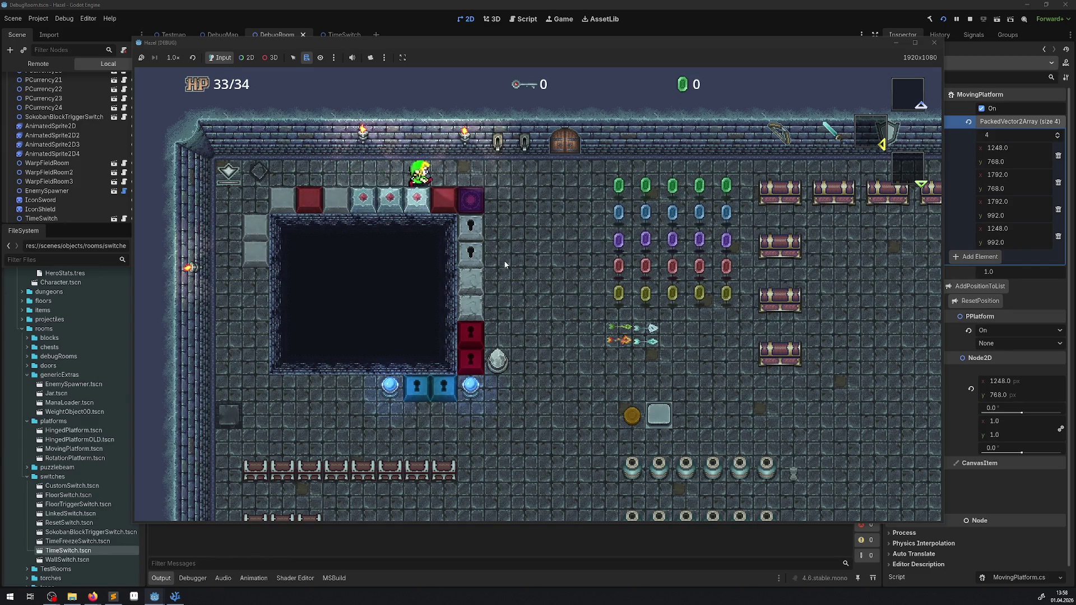
key(Right)
key(Left)
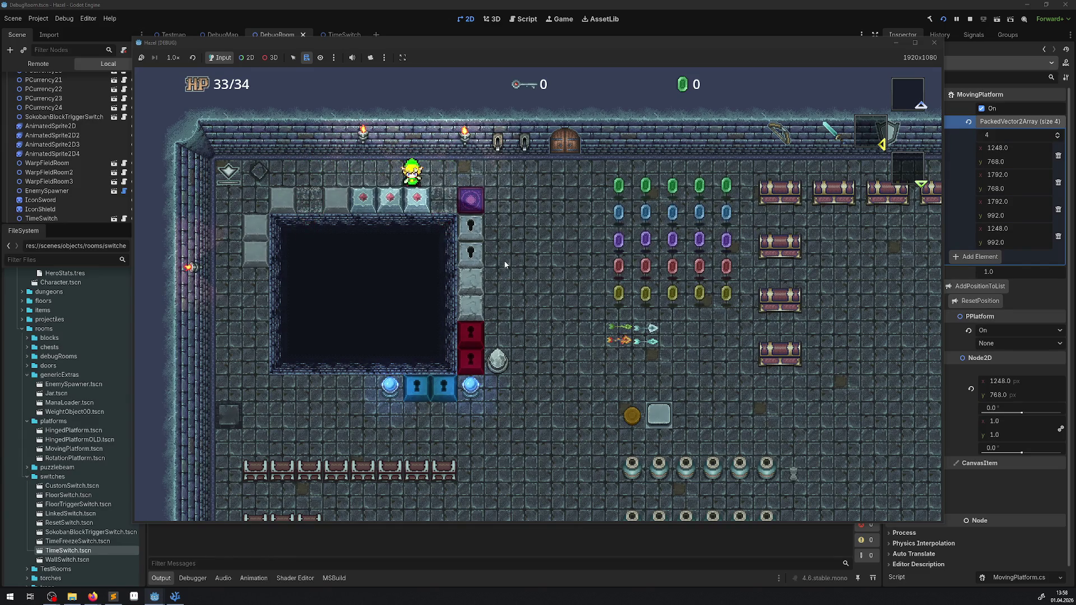
key(Left)
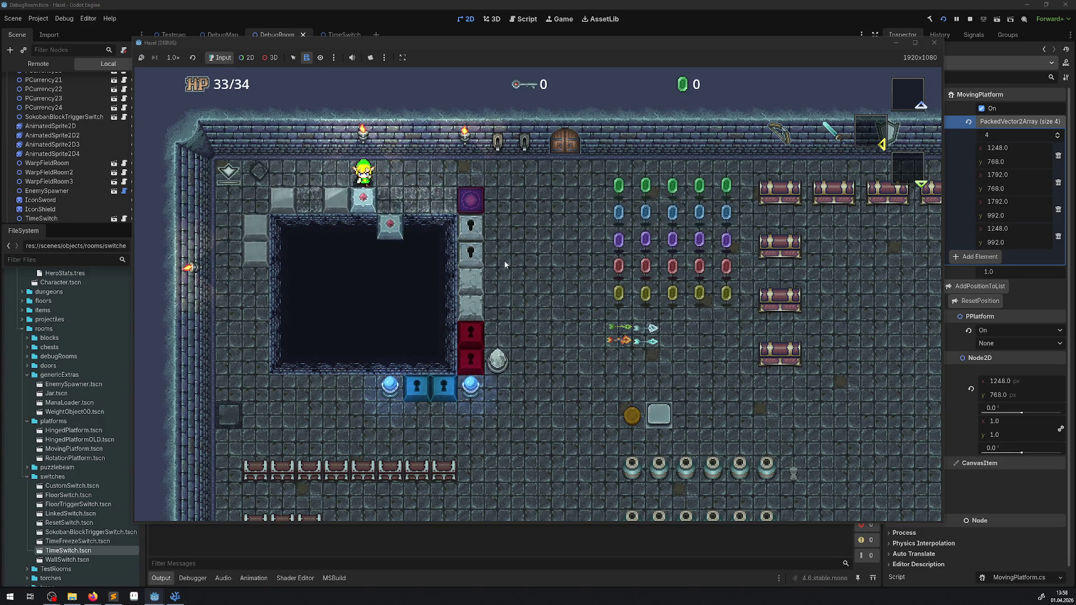
key(Left)
key(Down)
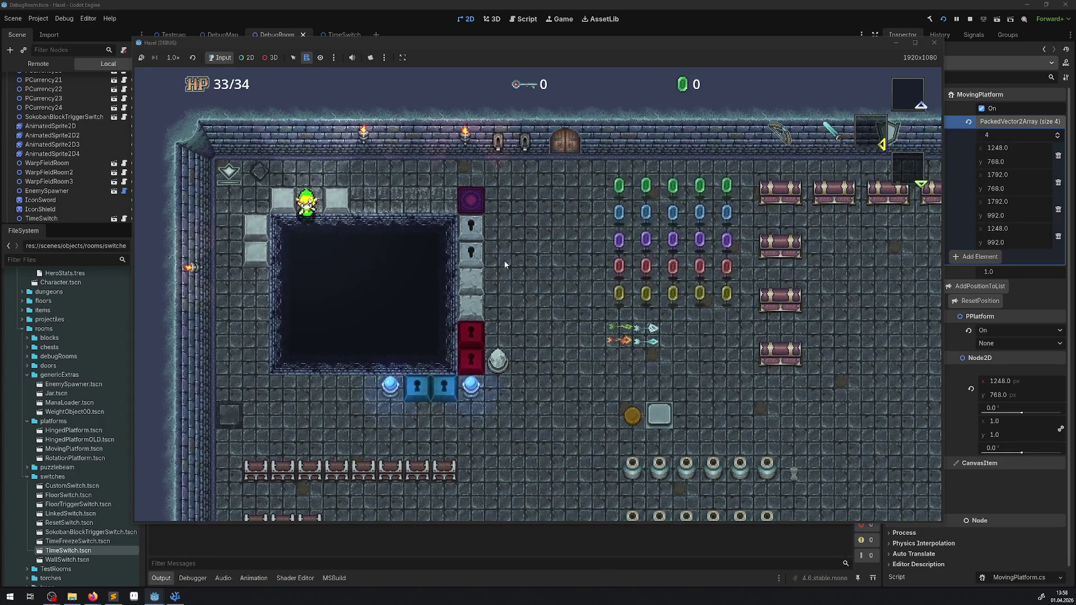
click(934, 44)
click(943, 20)
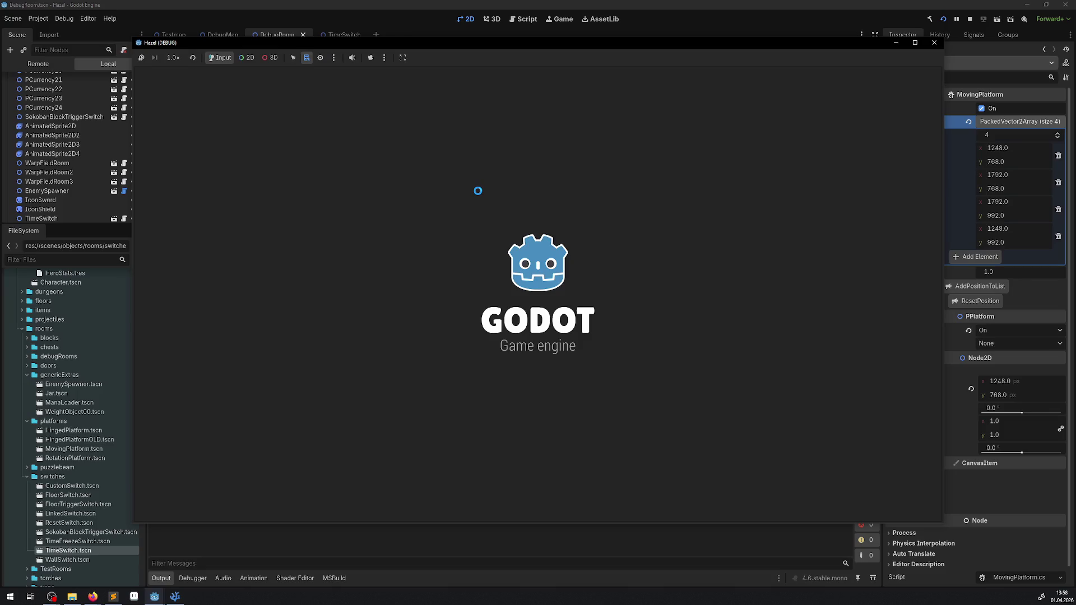
- Push blocks down one tile while walking left along the top row
key(Left)
key(Down)
key(Left)
key(Left)
key(Down)
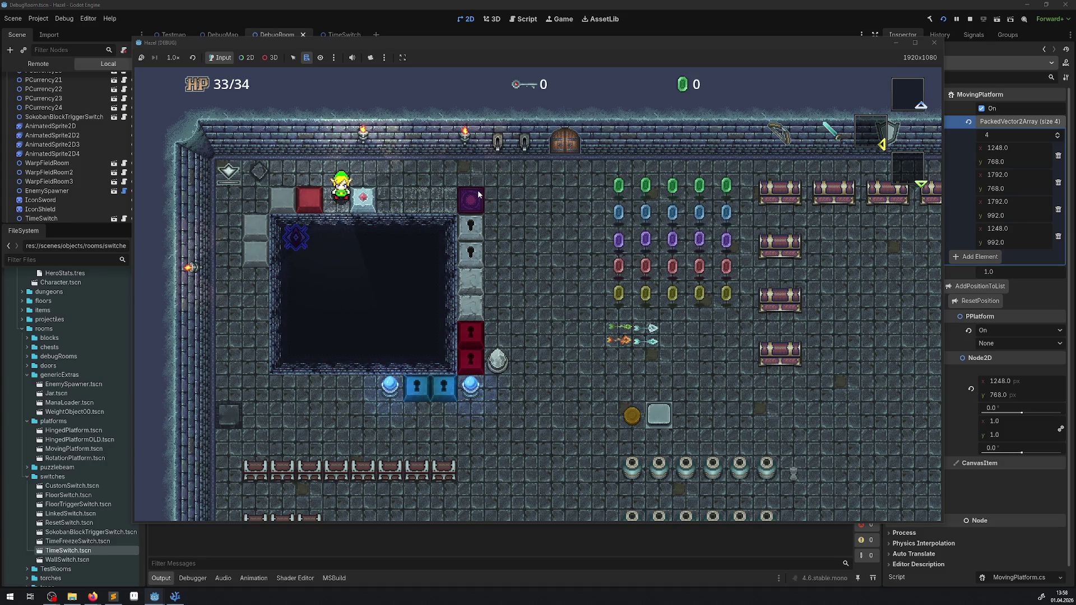
key(Up)
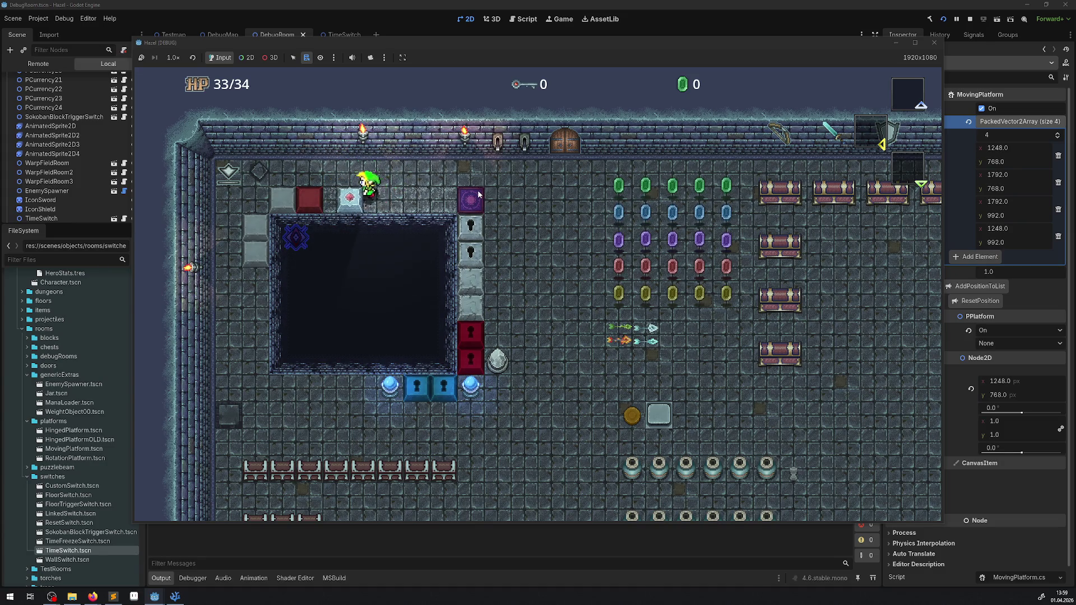
key(Left)
key(Left)
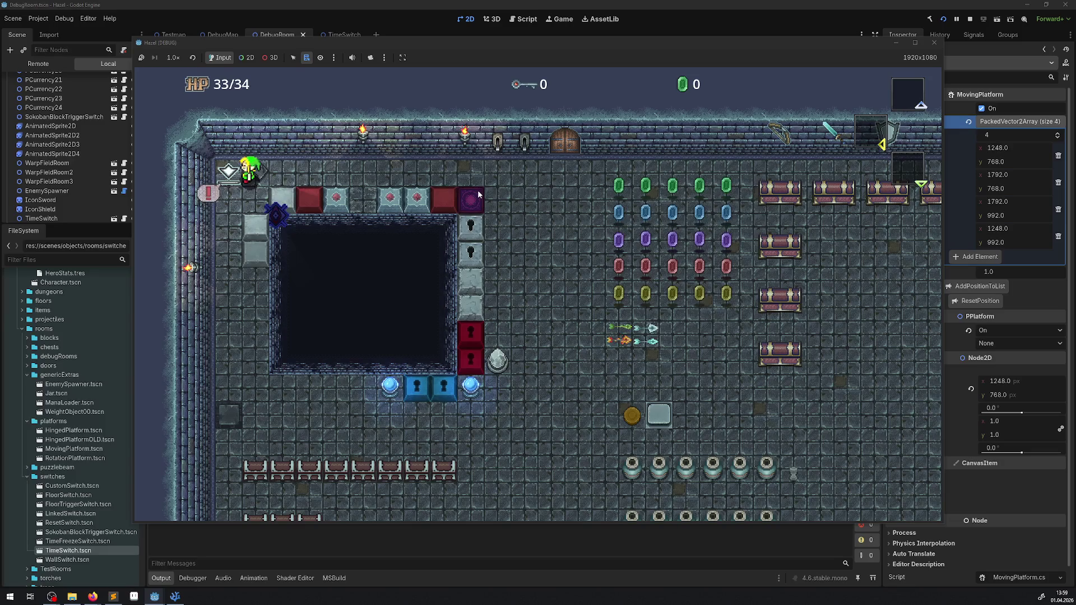
- Walk right along the top row and push another grey block downward
key(Right)
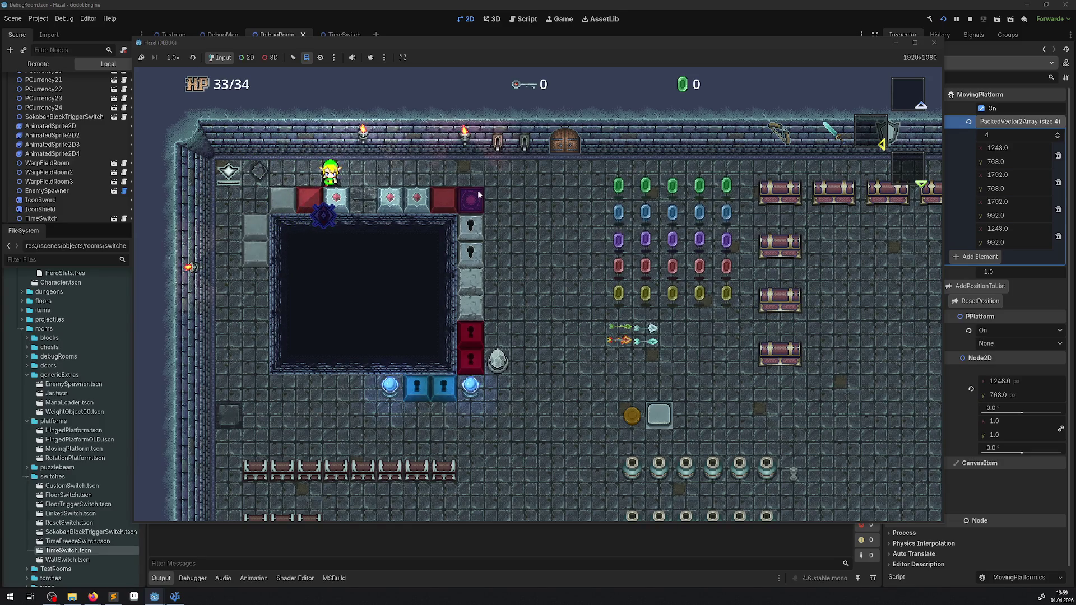
key(Down)
key(Right)
key(Up)
key(Right)
key(Left)
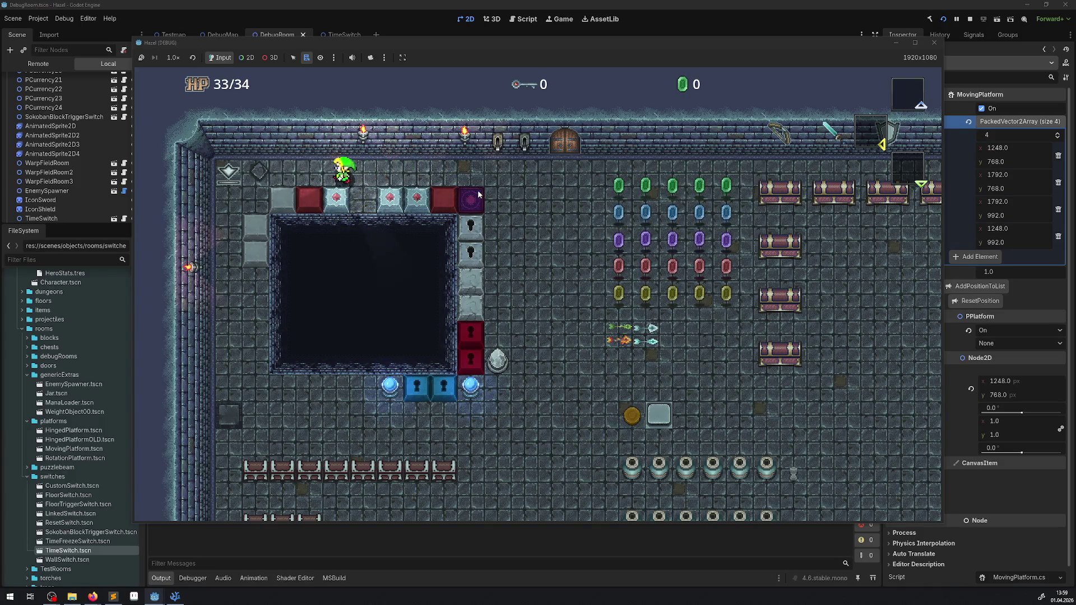
key(Down)
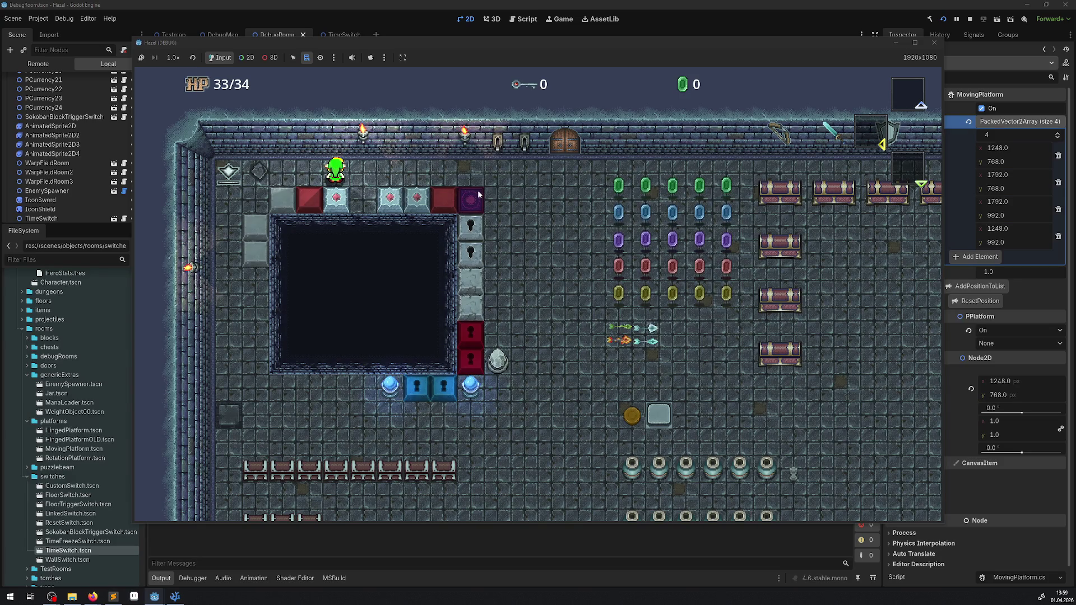
- Push a block onto the pit edge, reset it via the corner switch, then stop the game
key(Left)
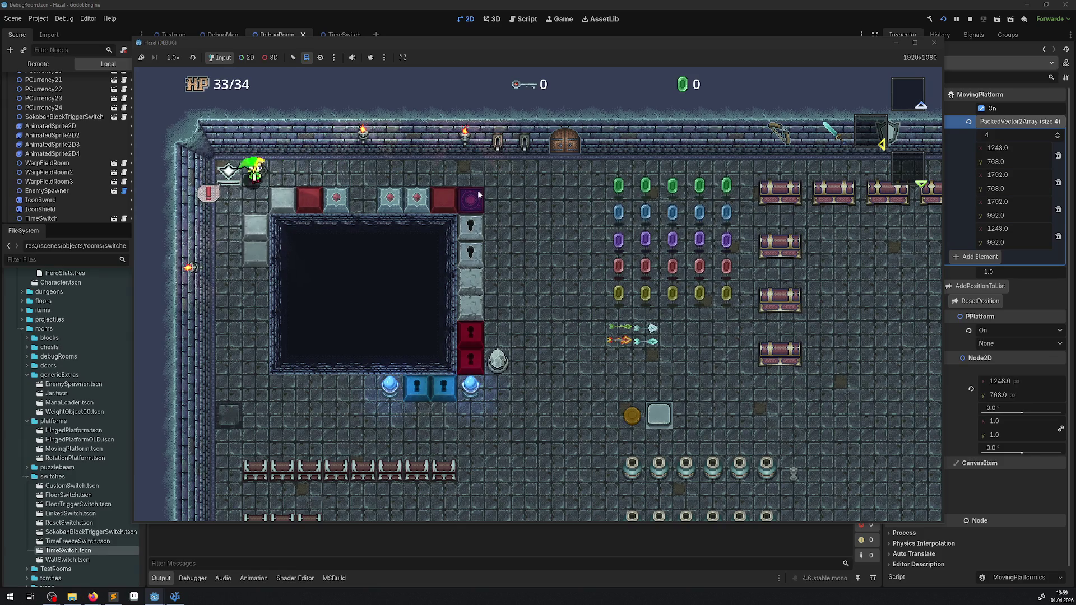
key(Right)
key(Down)
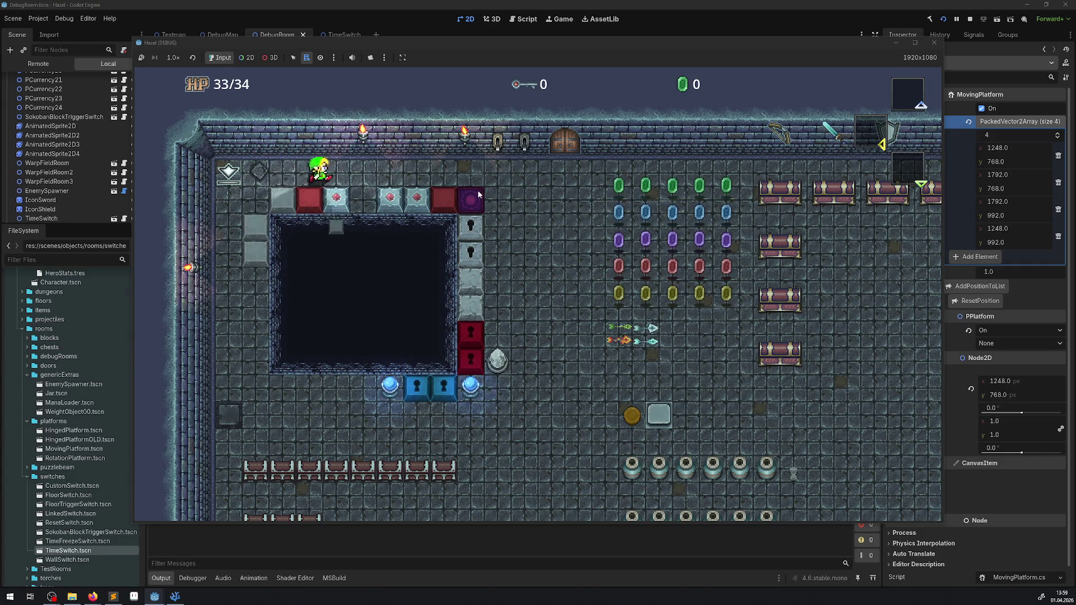
key(Left)
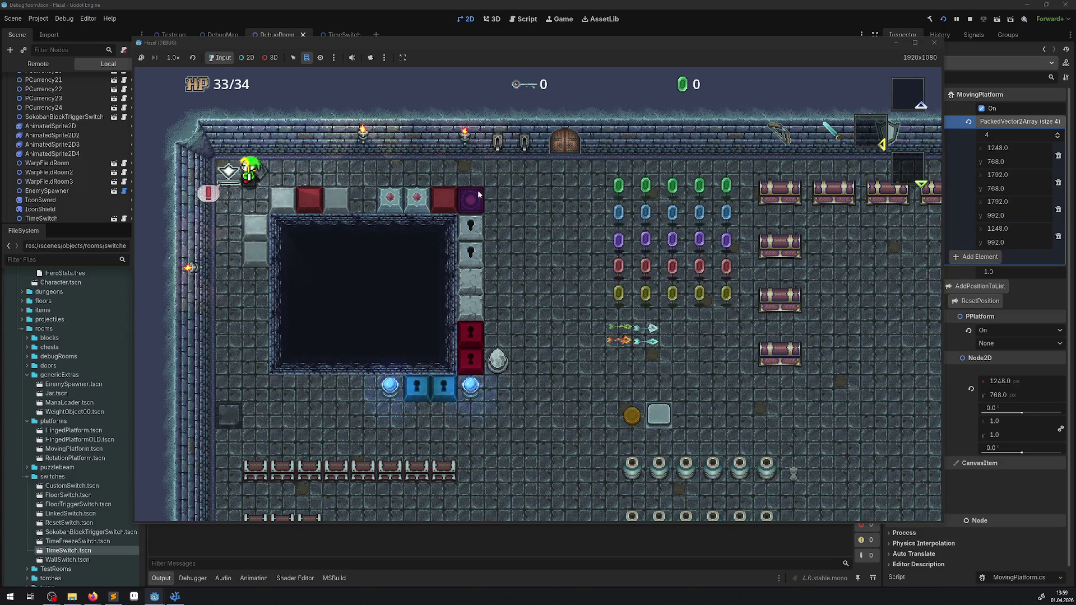
key(Right)
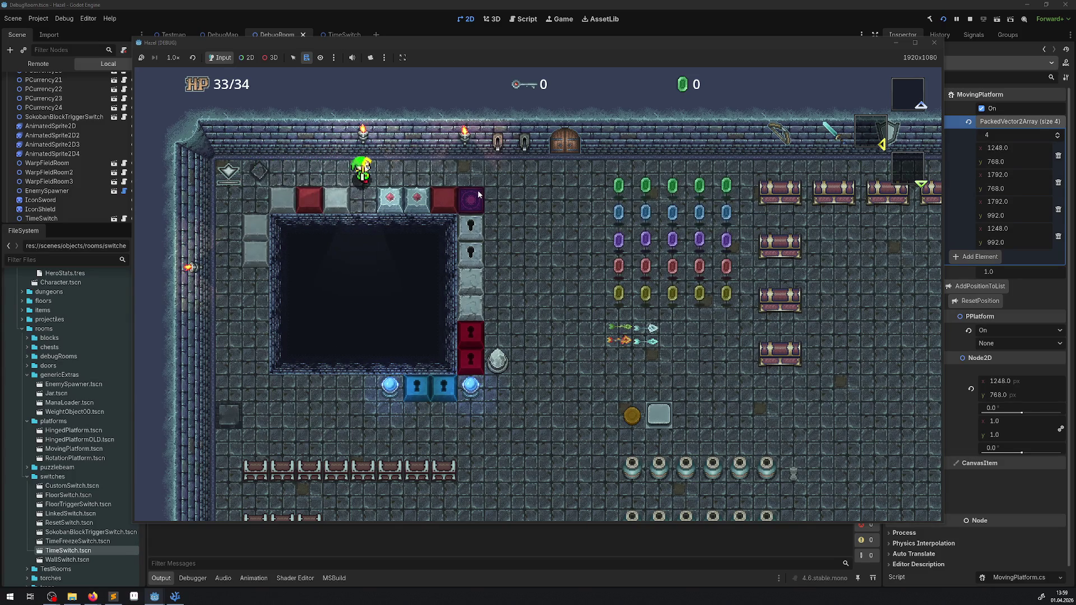
click(942, 44)
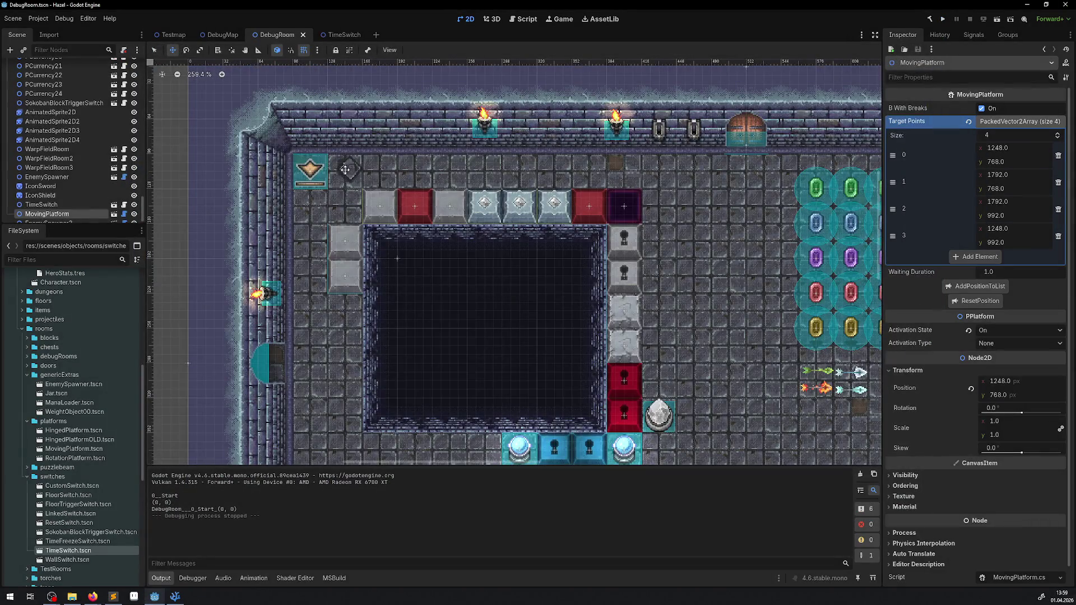
- Select ResetSwitch, expand its Reset Object List, and inspect SokobanBlock4
click(306, 167)
click(1008, 110)
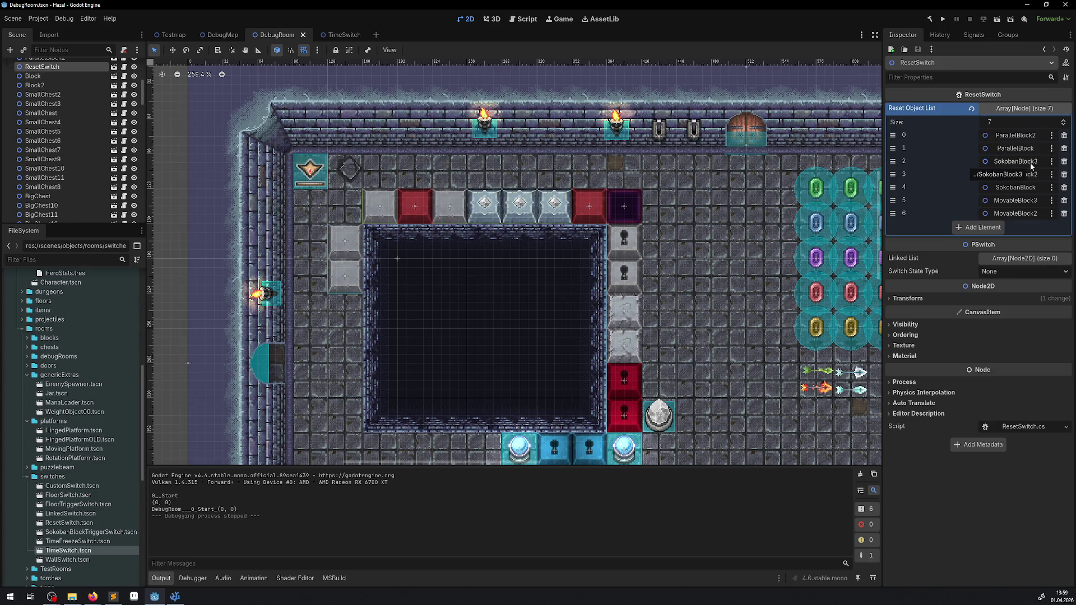
click(485, 209)
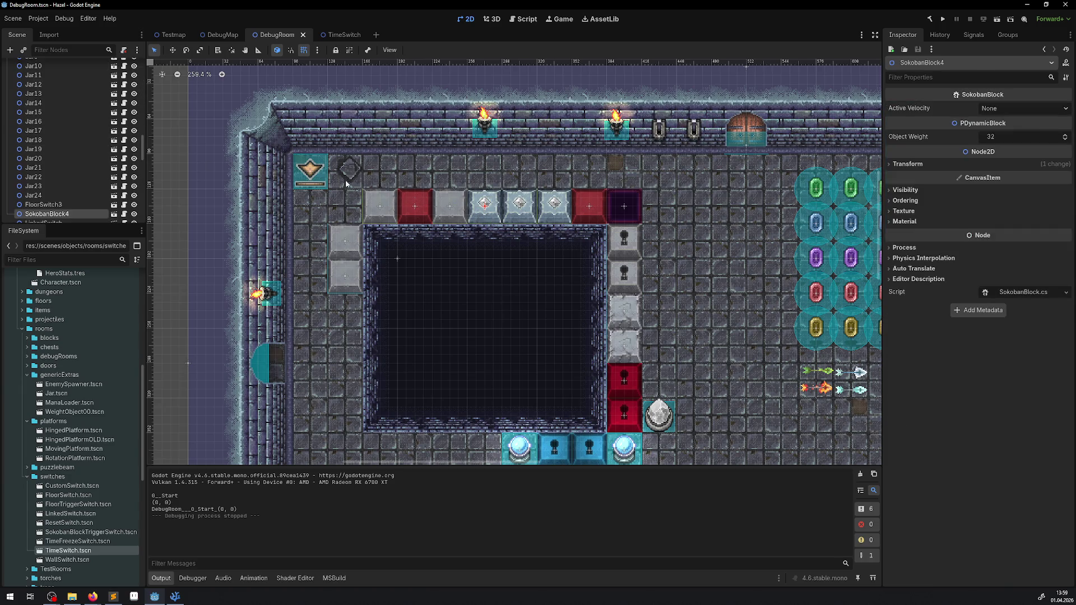
click(312, 172)
- Identify SokobanBlock, SokobanBlock2 and SokobanBlock3 in the Scene tree, then reselect SokobanBlock4
scroll(72, 163, up, 5)
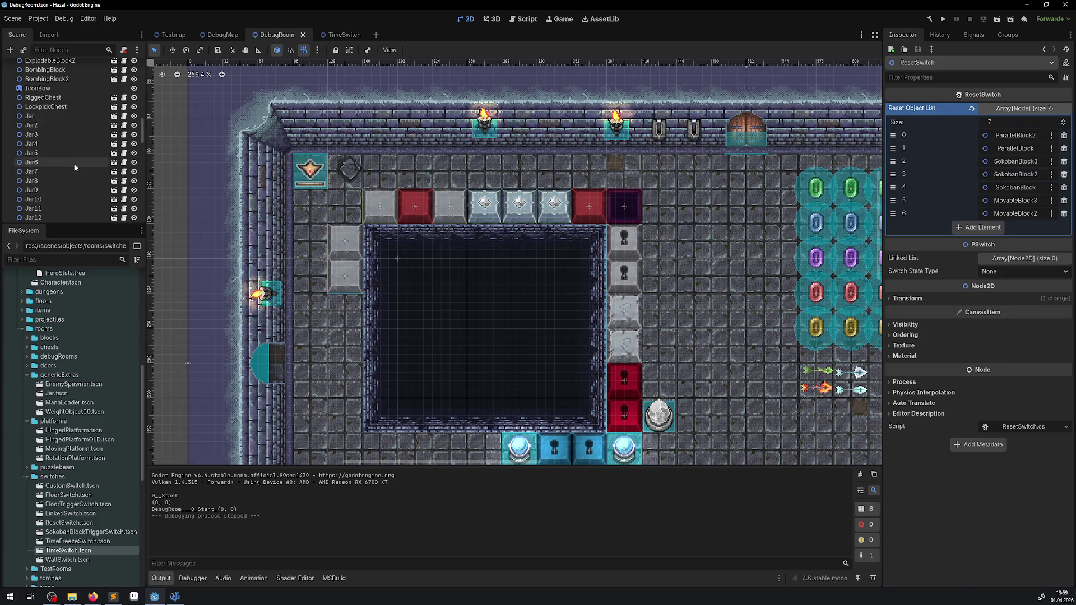
scroll(75, 165, up, 10)
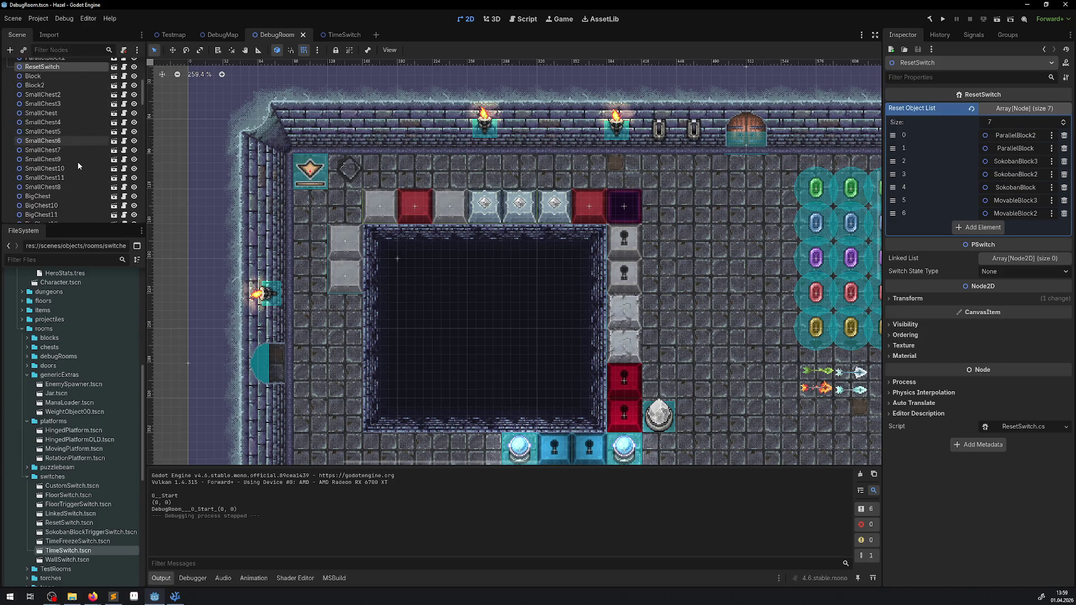
scroll(75, 150, up, 1)
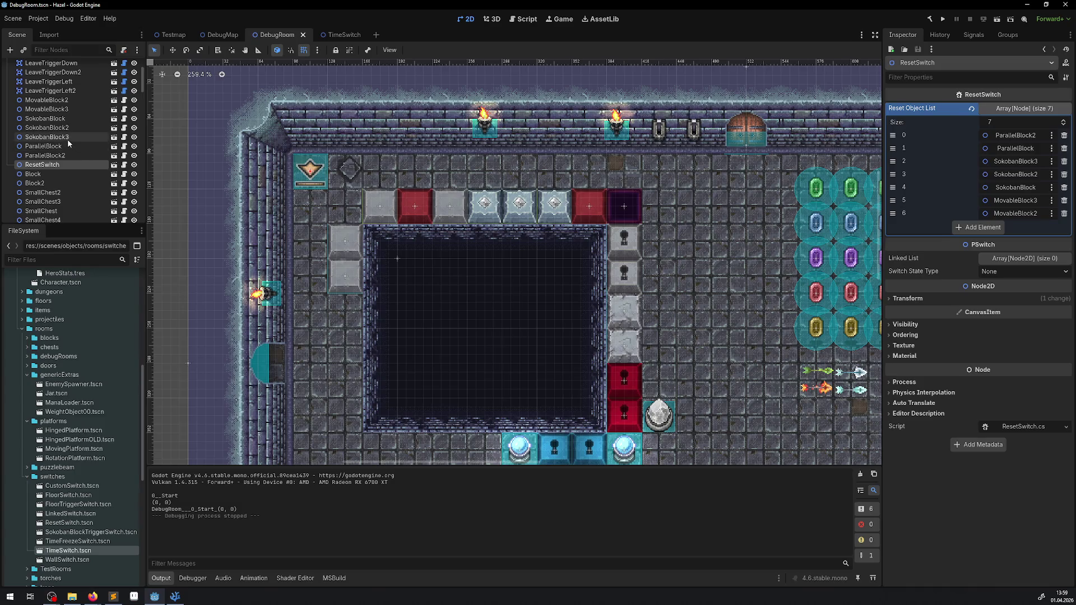
click(67, 137)
click(68, 129)
click(60, 120)
scroll(65, 124, down, 8)
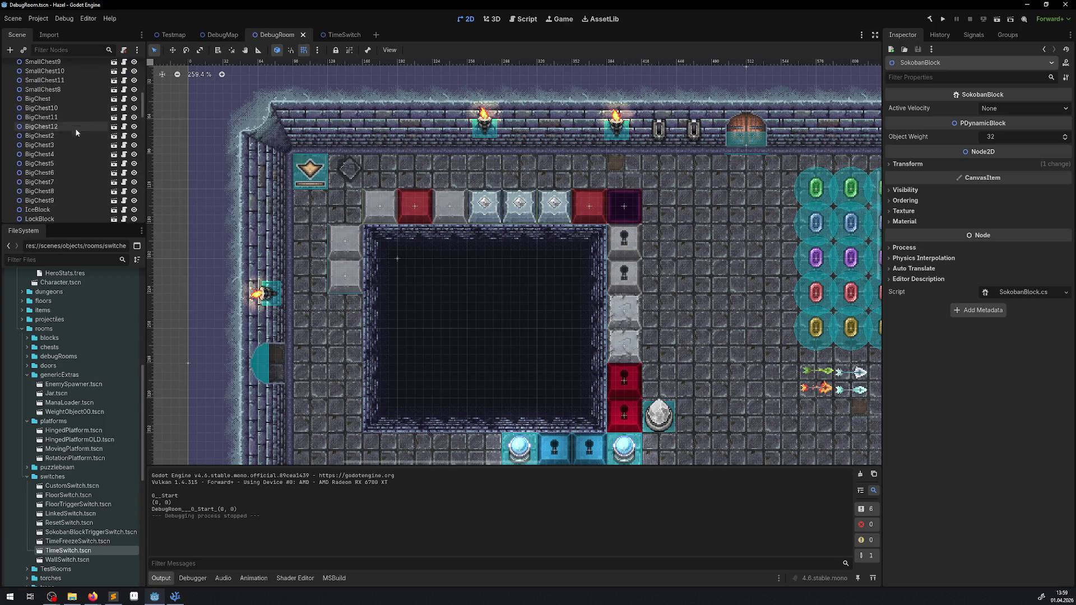
scroll(68, 193, down, 3)
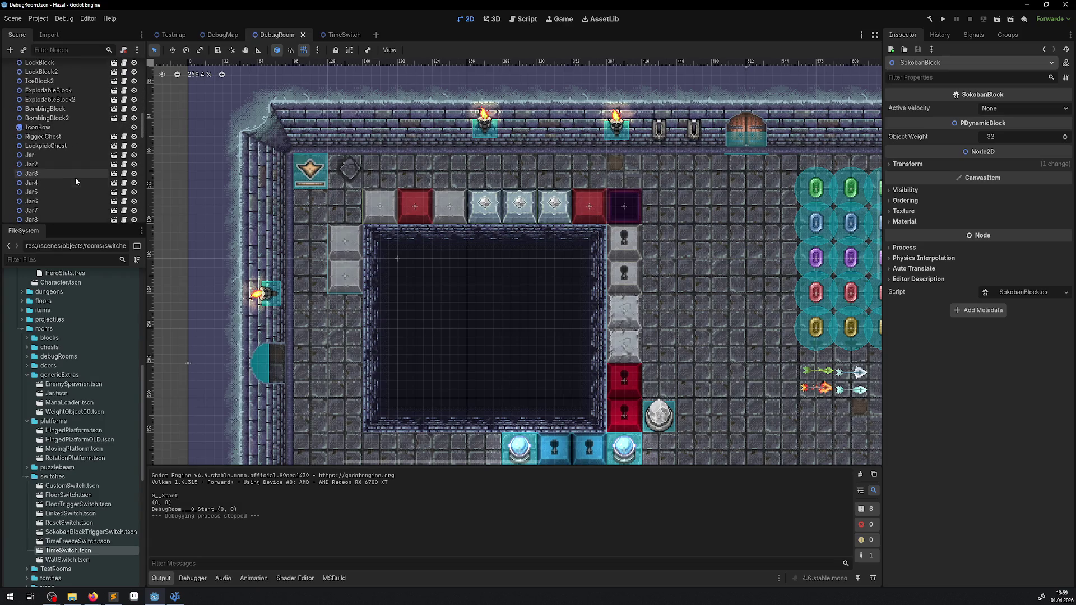
click(476, 209)
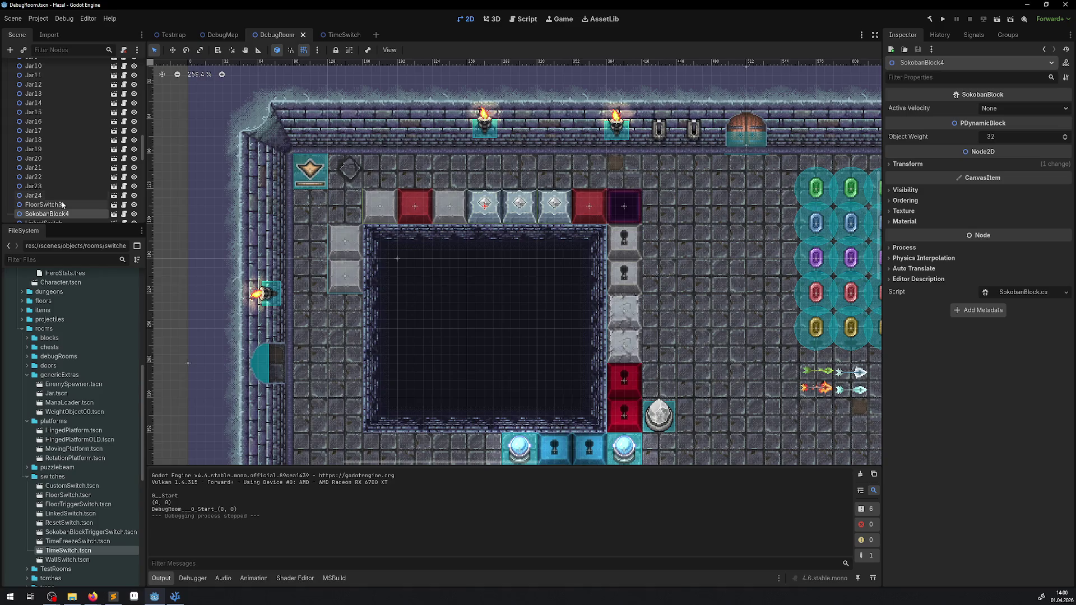
- Drag SokobanBlock4 into ResetSwitch's Reset Object List as element 7, making eight entries
scroll(90, 174, down, 5)
scroll(101, 160, down, 4)
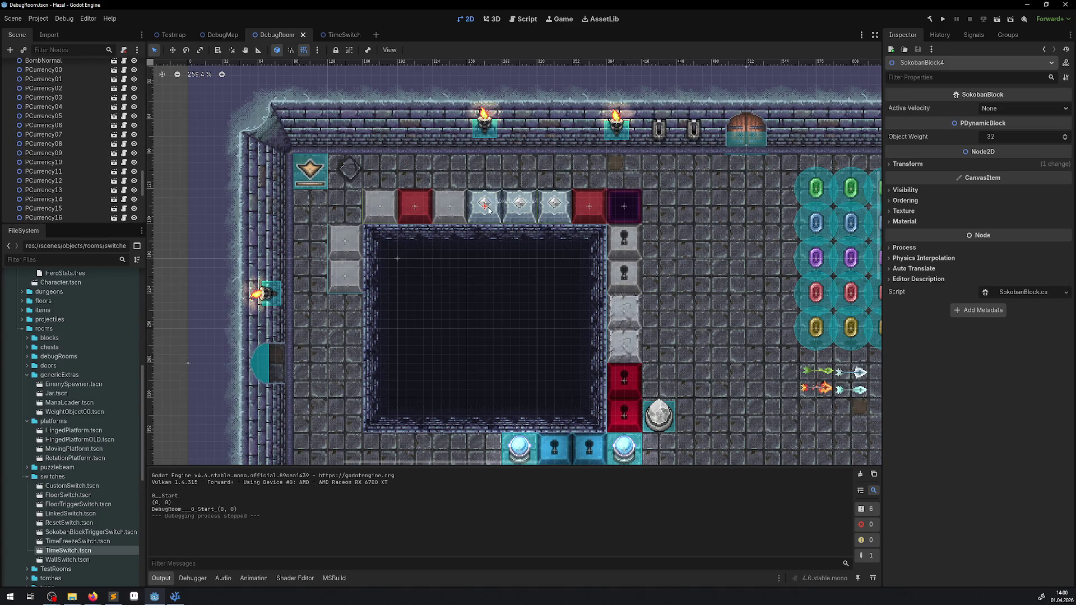
scroll(82, 147, down, 8)
scroll(90, 151, down, 10)
scroll(98, 144, up, 10)
click(42, 214)
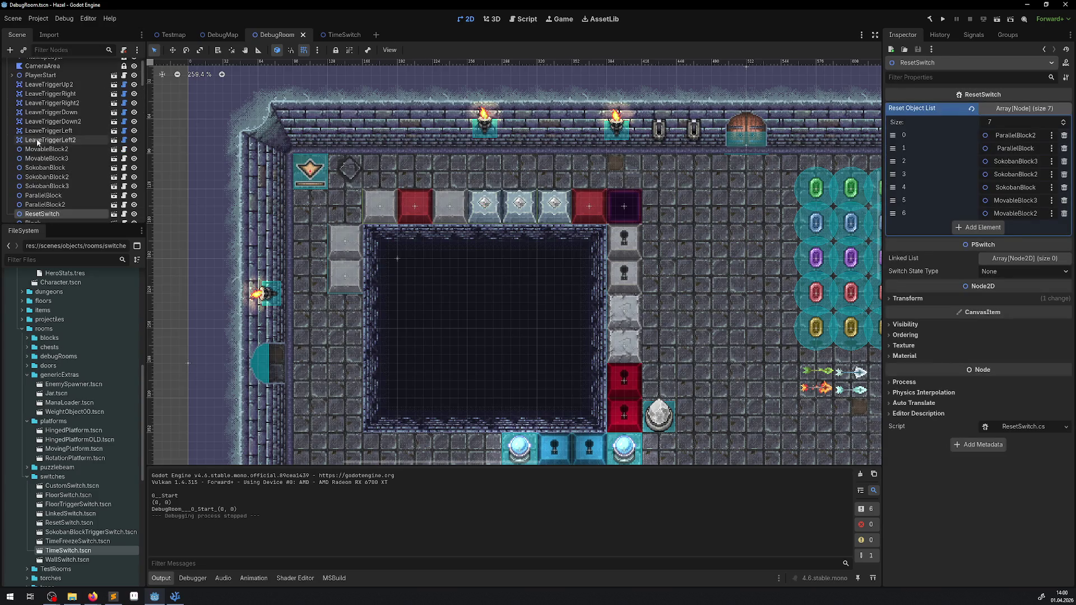
scroll(69, 144, down, 15)
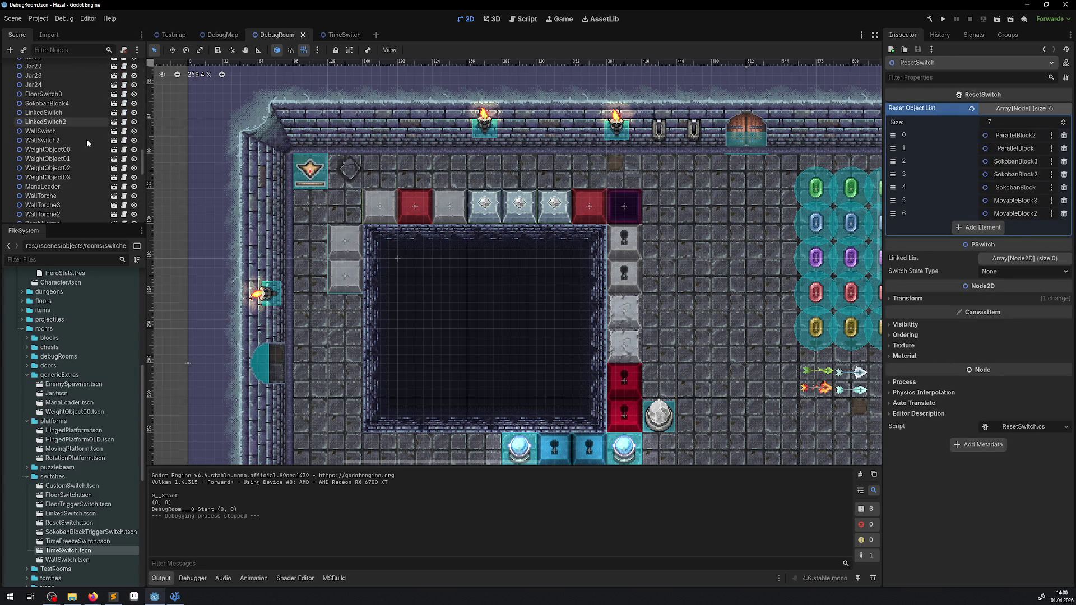
mouse_move(56, 104)
mouse_down()
mouse_move(1009, 129)
mouse_move(1021, 109)
mouse_up()
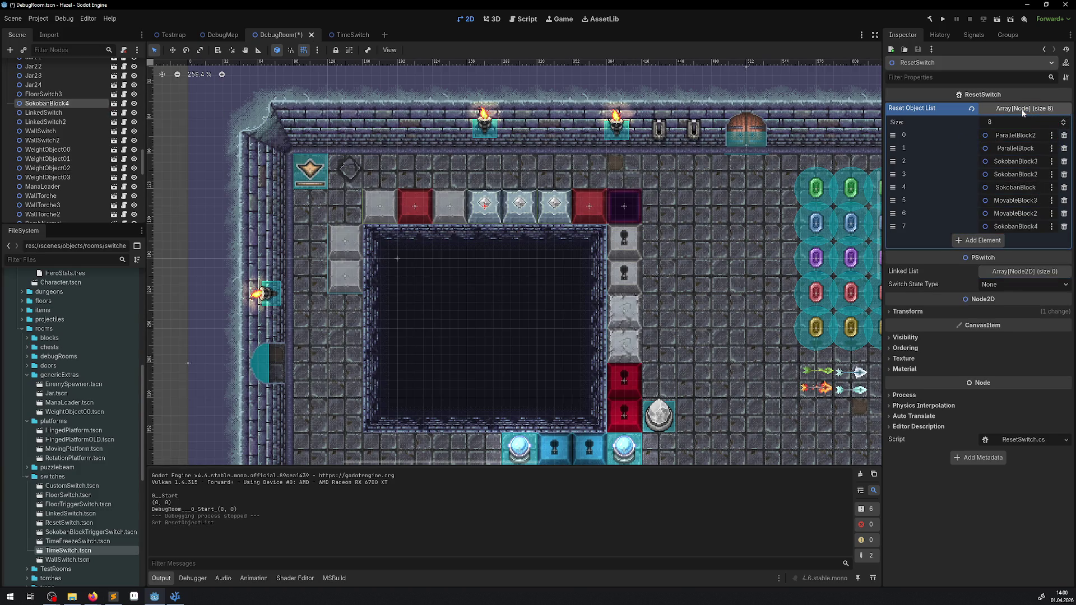
- Save and run the game, then push the red-dot block down into the pit
click(942, 21)
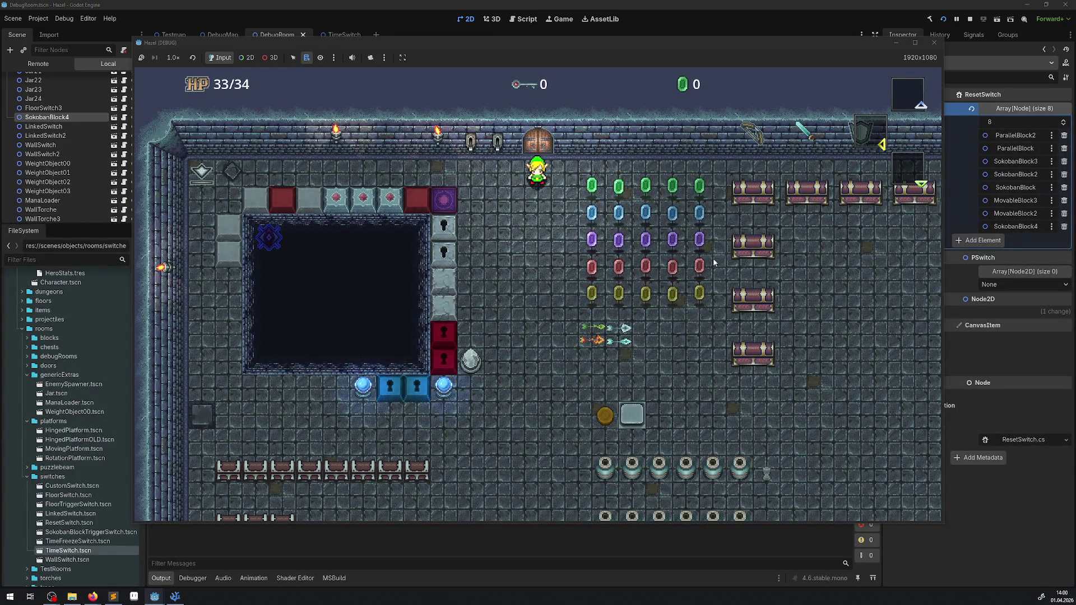
key(Left)
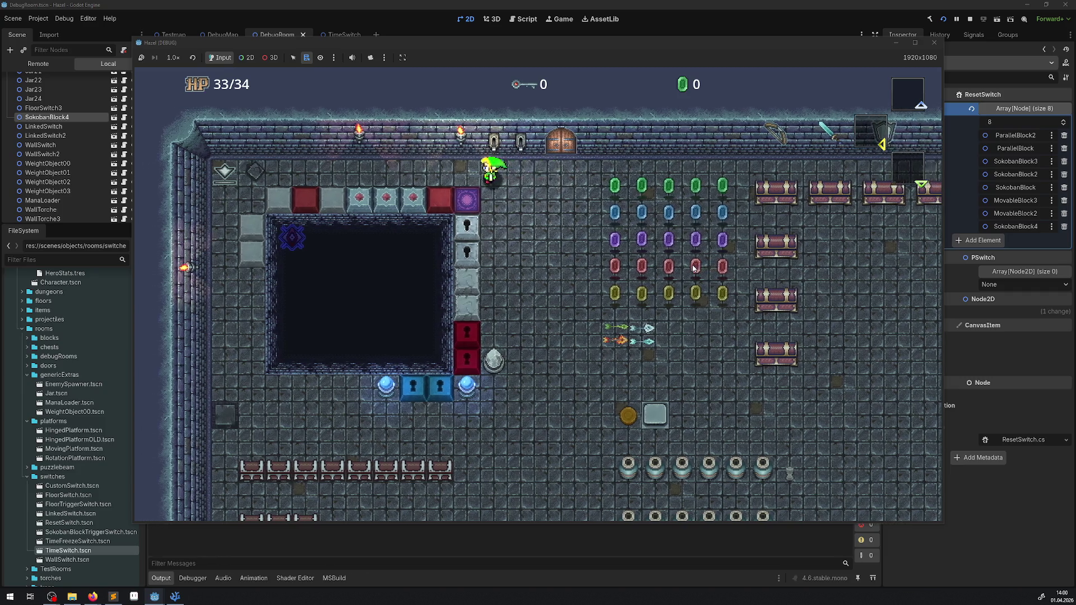
key(Left)
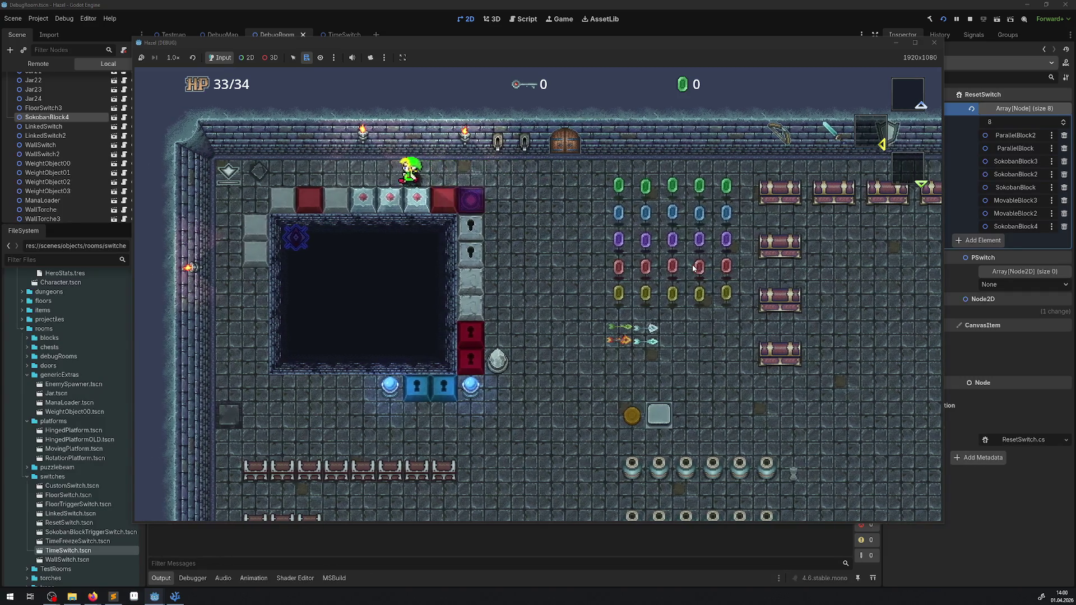
key(Down)
key(Left)
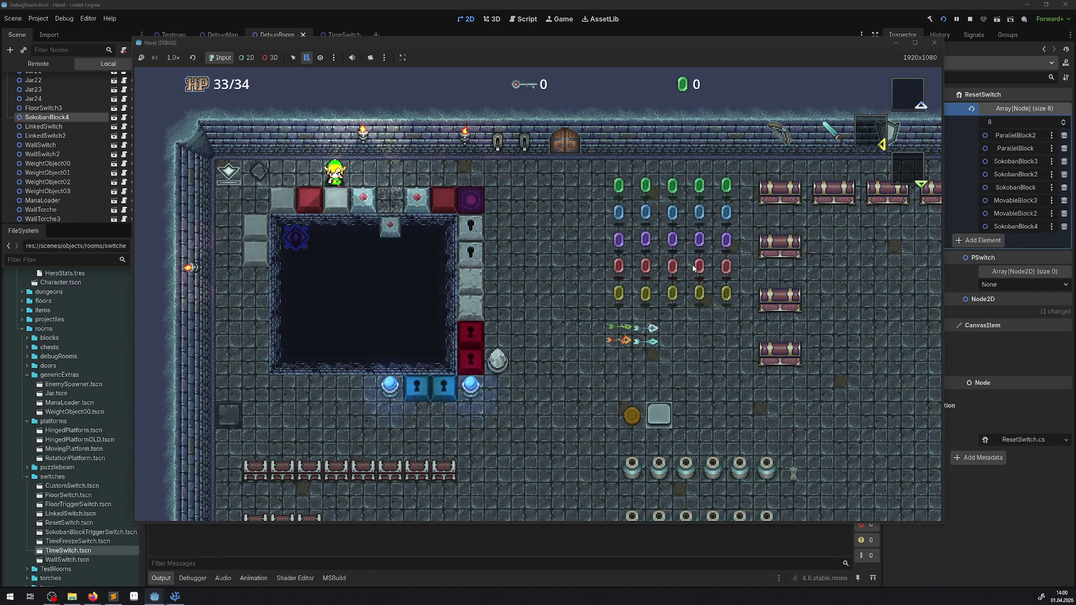
key(Right)
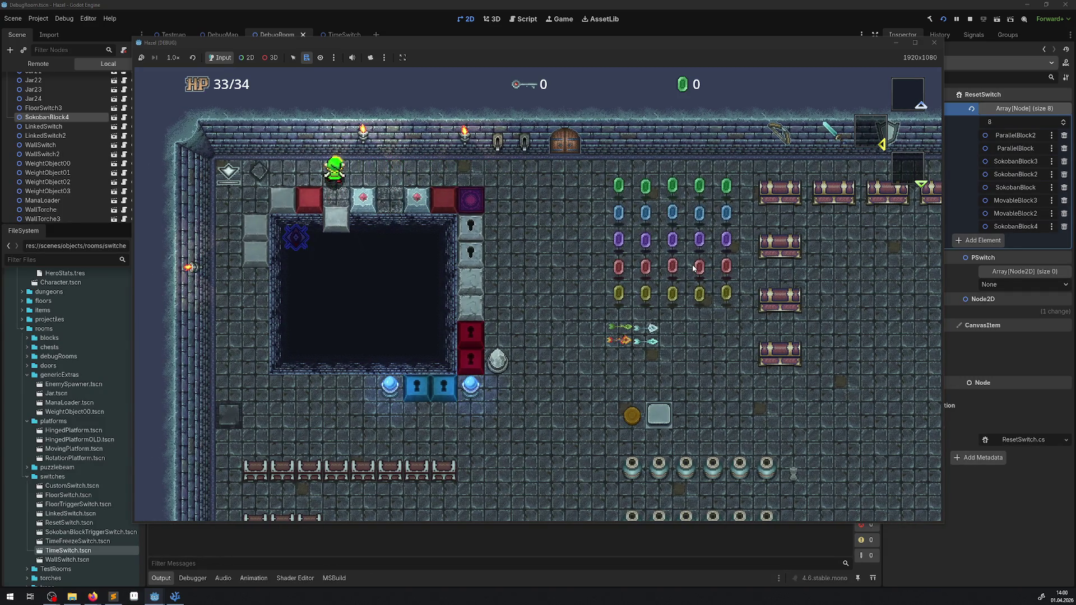
key(Down)
key(Up)
key(Left)
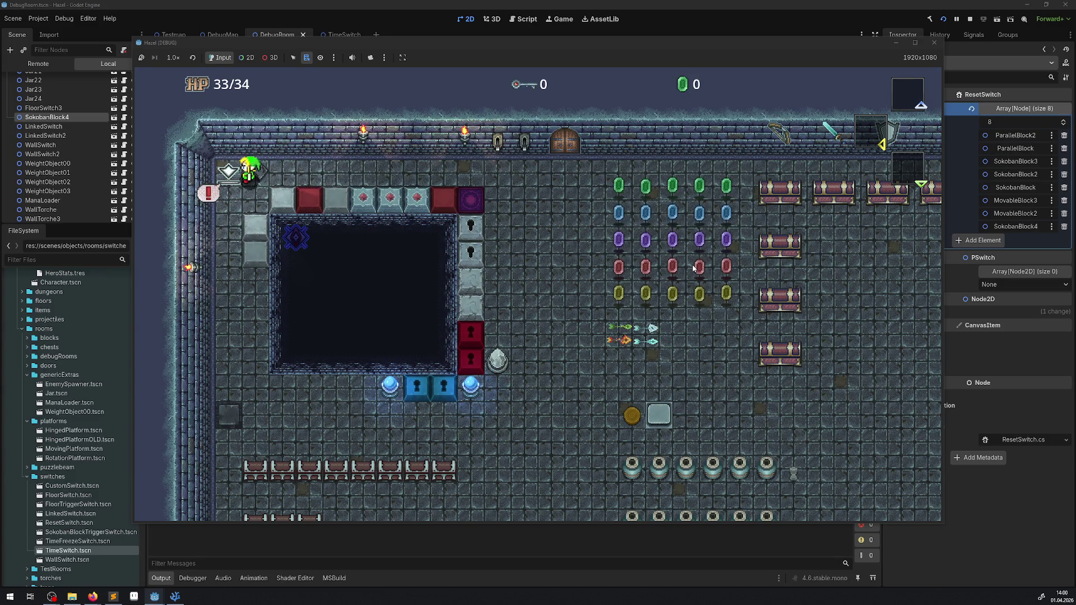
- Walk the top row to the diamond switch and warp back via the purple tile
key(Right)
key(Left)
key(Right)
key(Right)
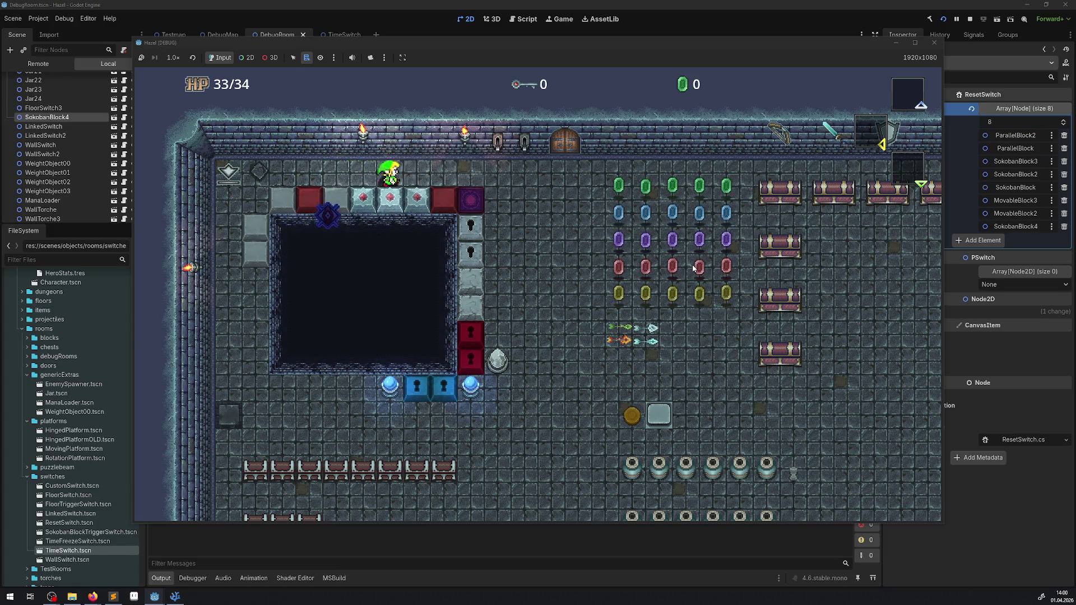
key(Down)
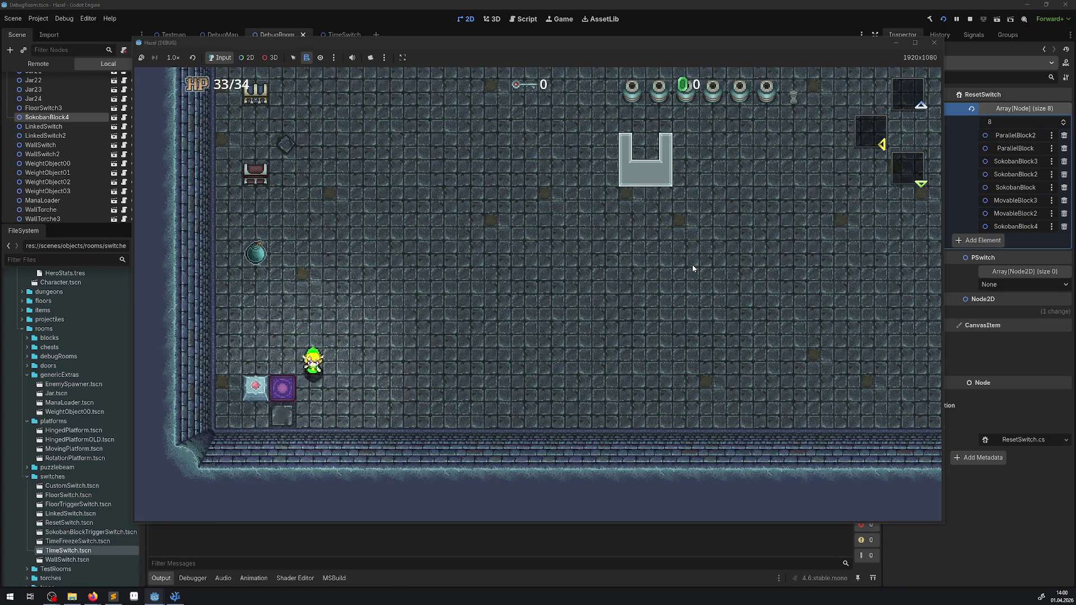
key(Left)
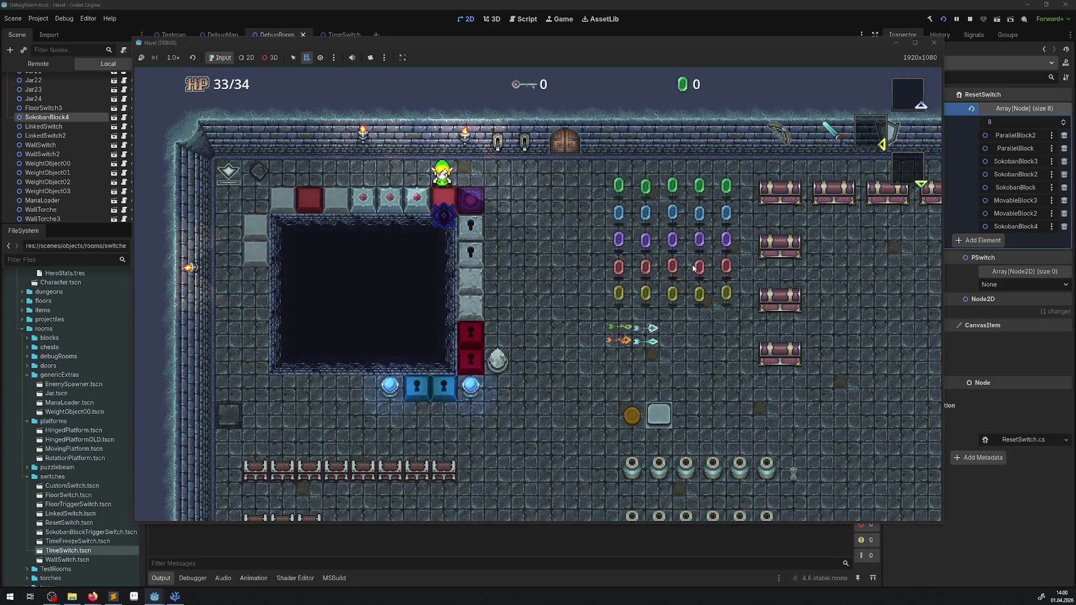
- Push the dark block left along the top row, then head down past the red blocks
key(Left)
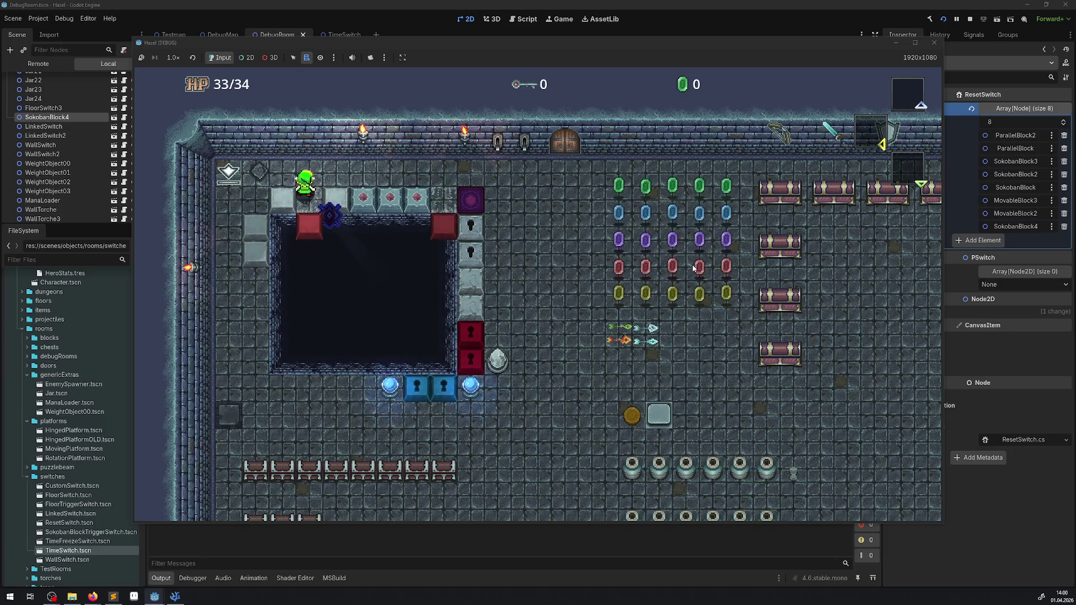
key(Right)
key(Left)
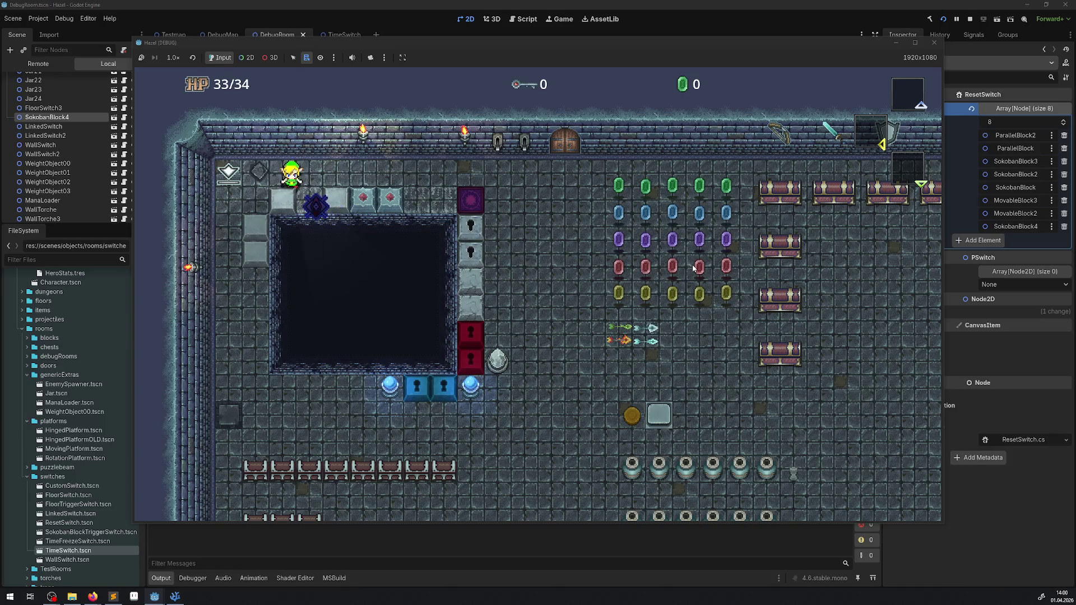
key(Right)
key(Right)
key(Down)
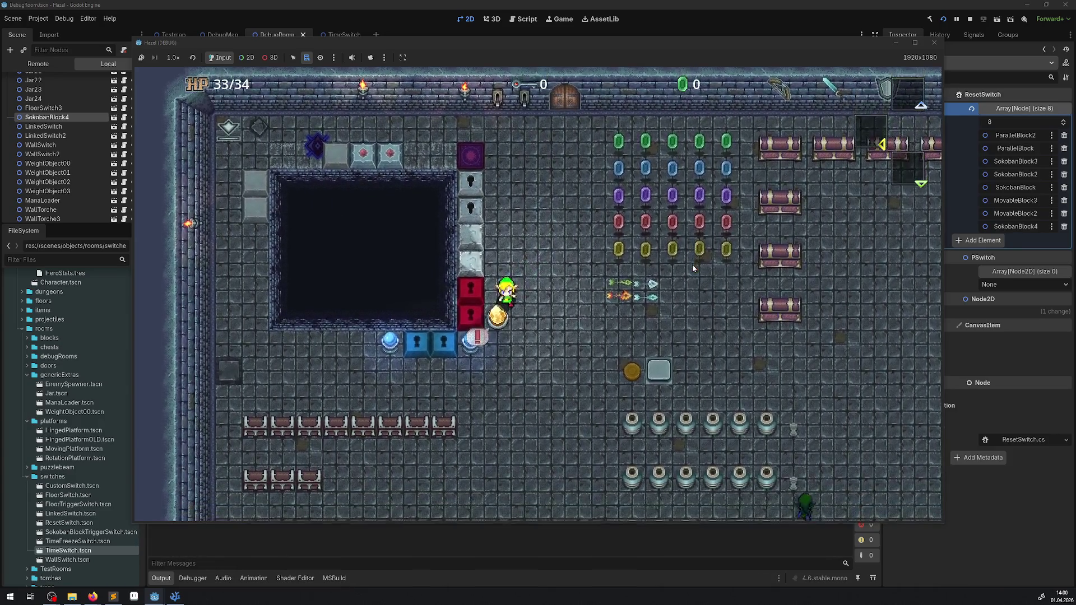
- Walk the hero down, right past the pillar rows, and back up and left
key(Down)
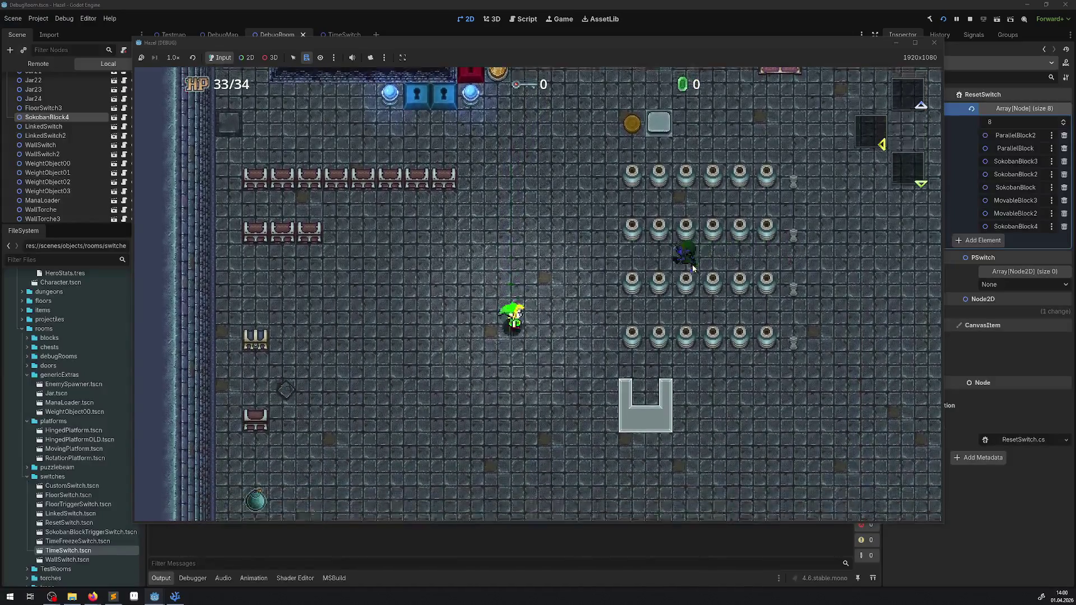
key(Right)
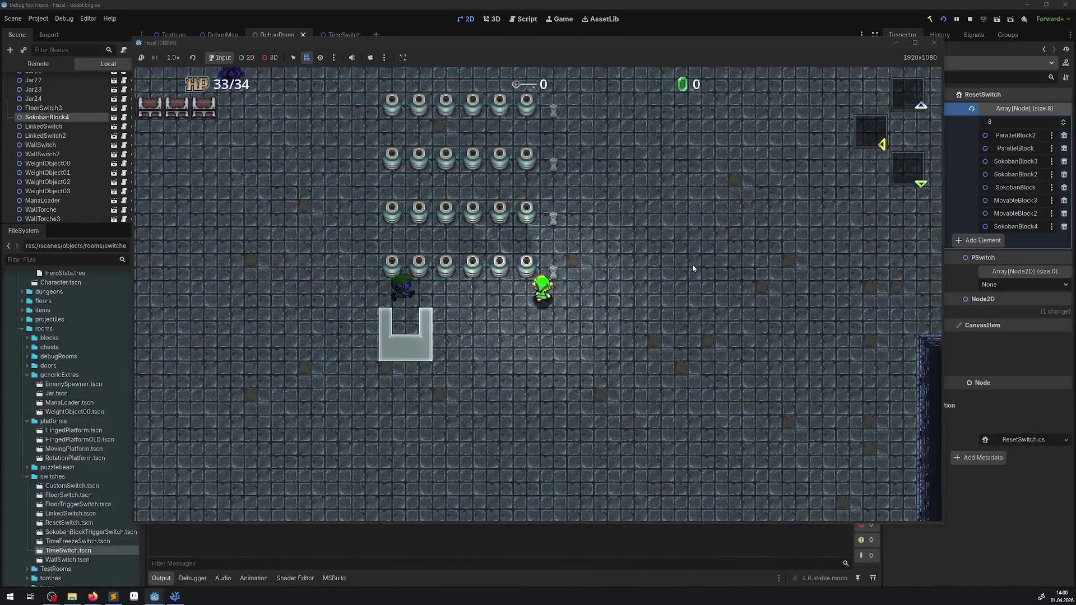
key(Right)
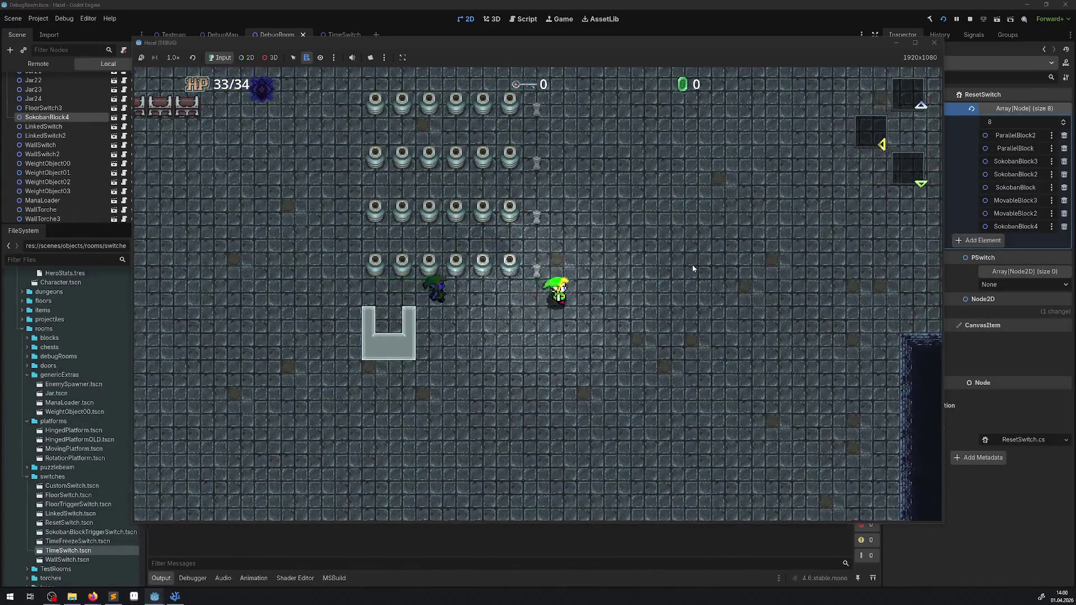
key(Up)
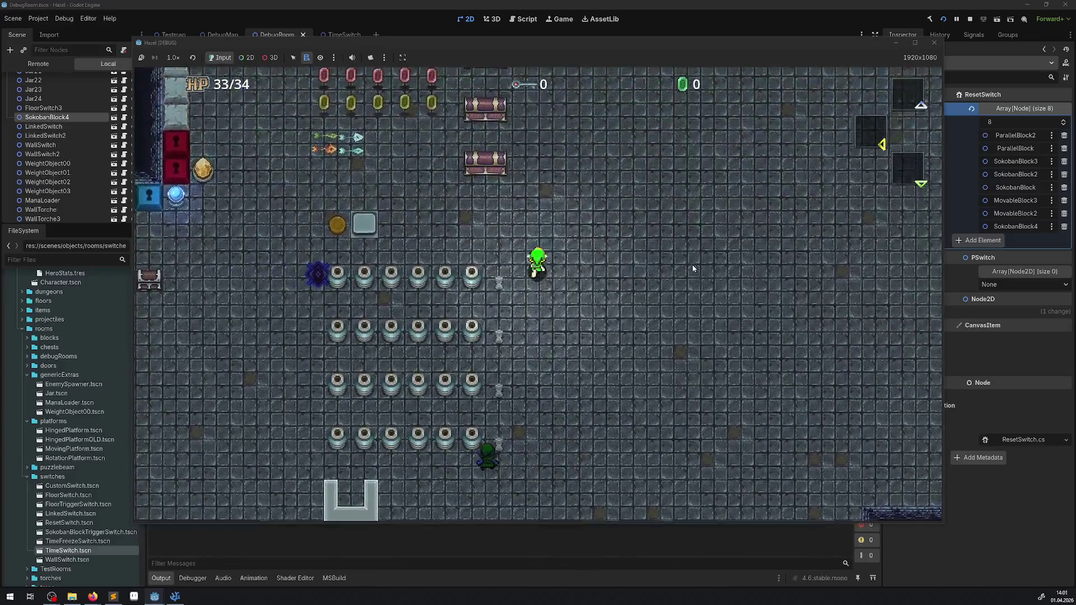
key(Up)
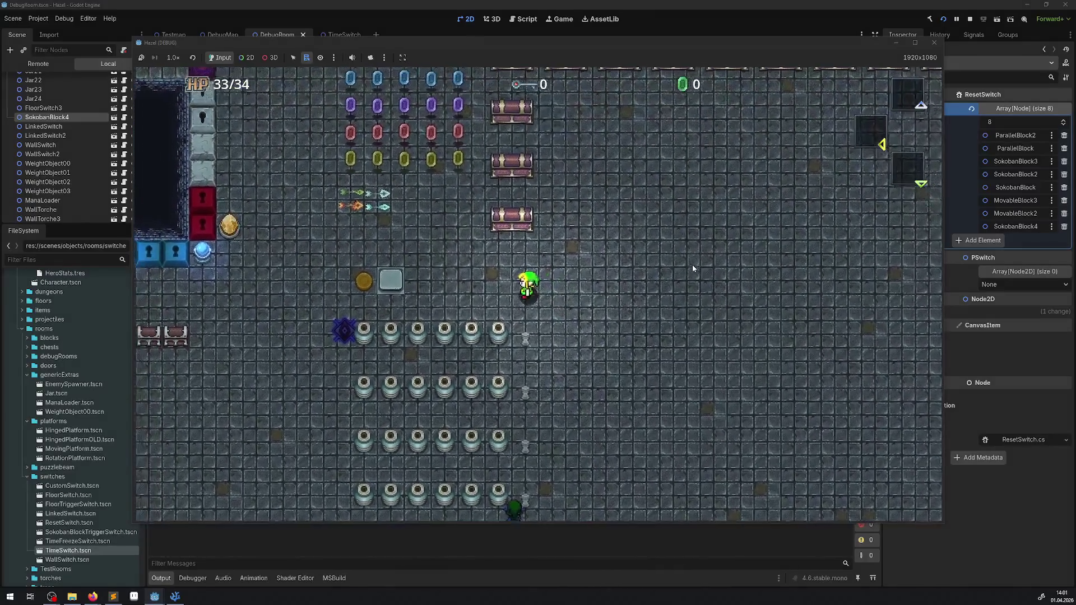
key(Left)
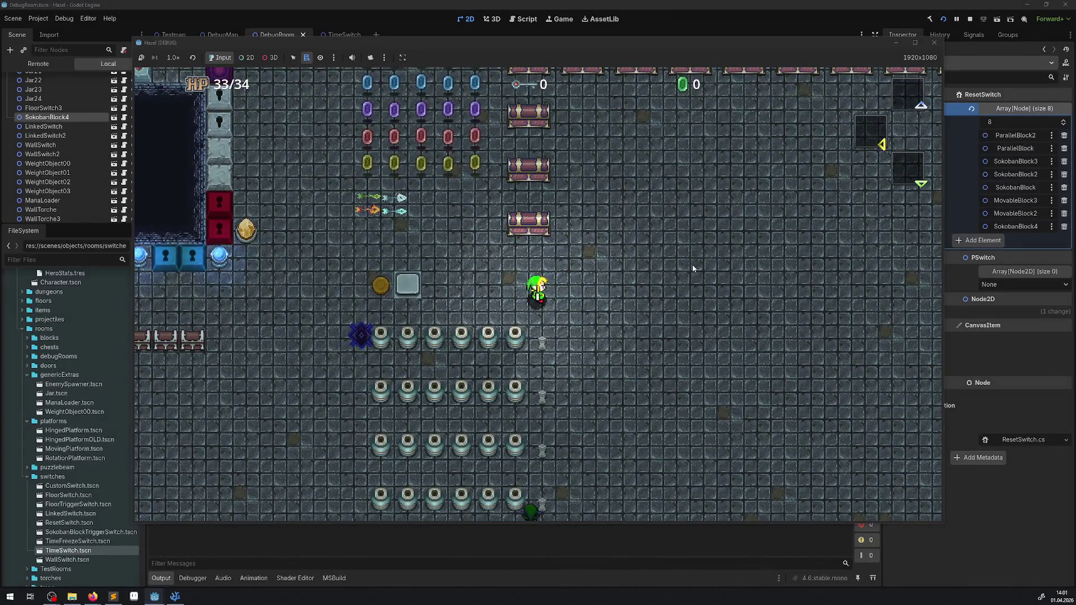
key(Down)
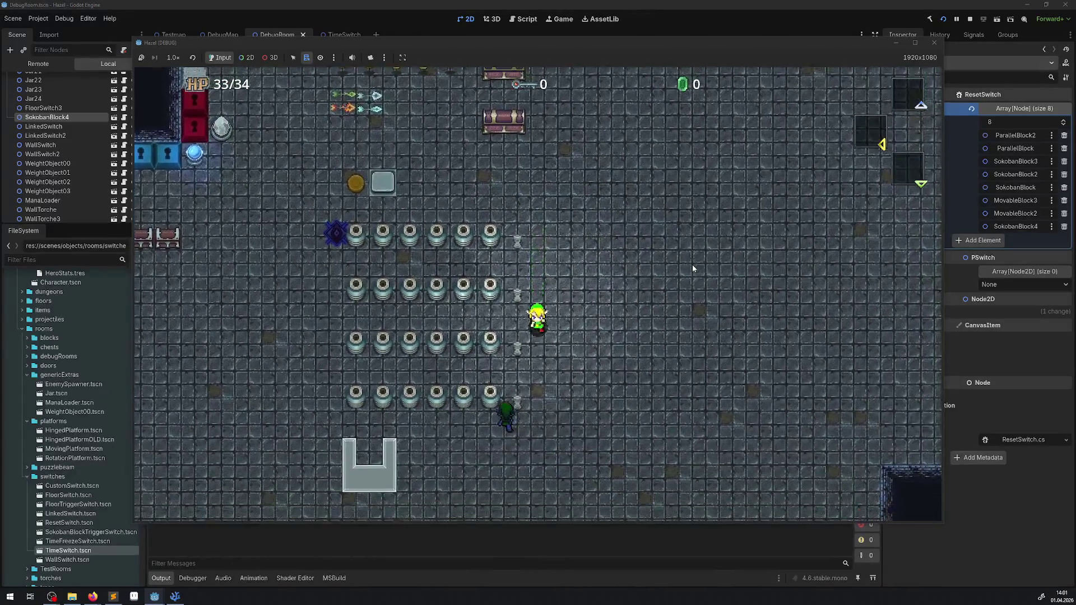
key(Left)
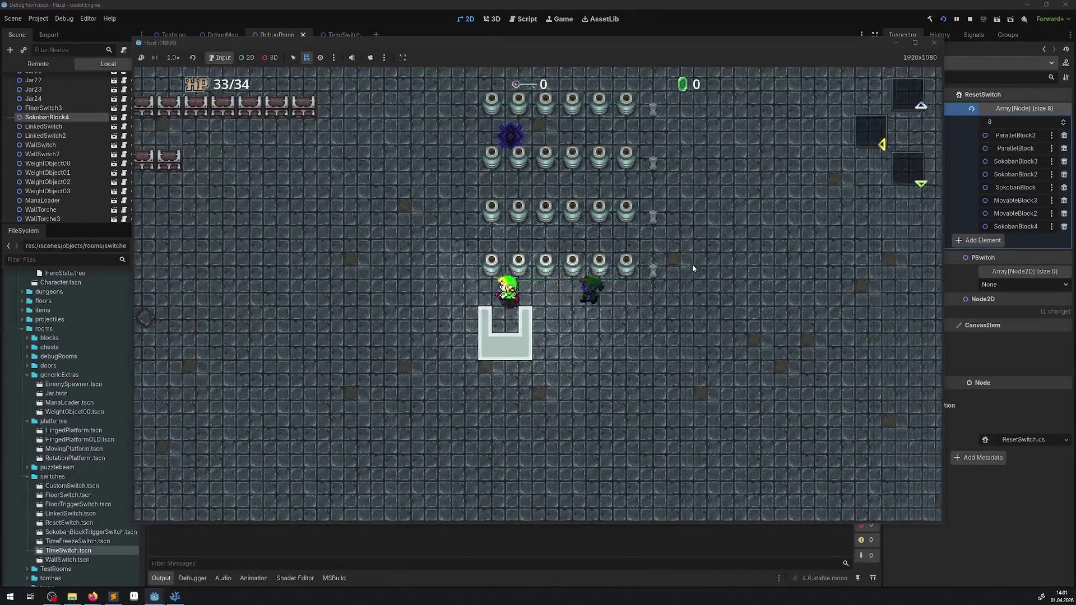
- Walk the hero between the peg rows and then left above them
key(Up)
key(Right)
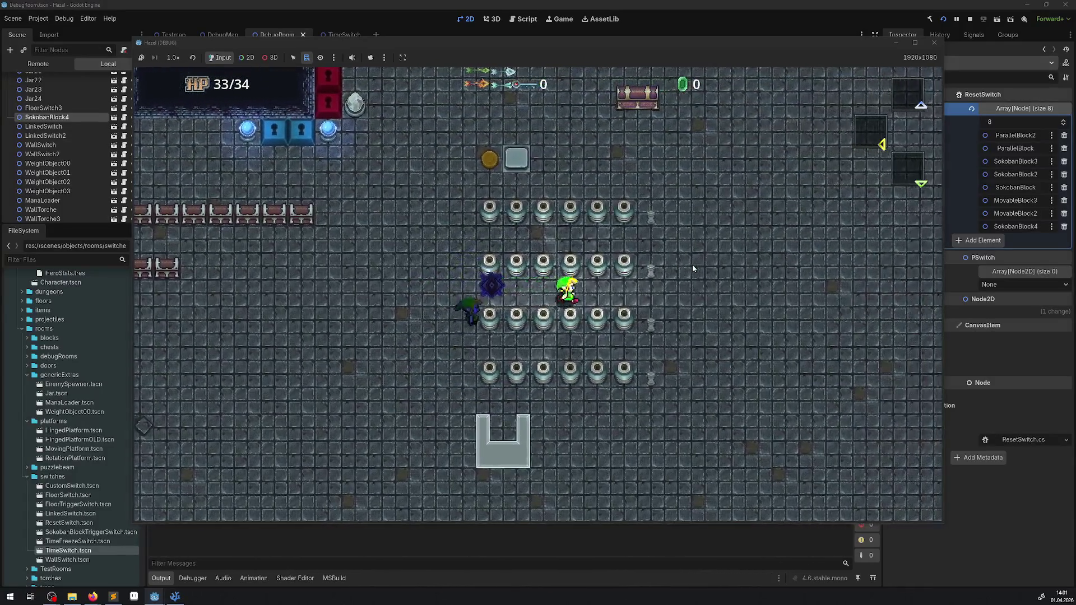
key(Up)
key(Left)
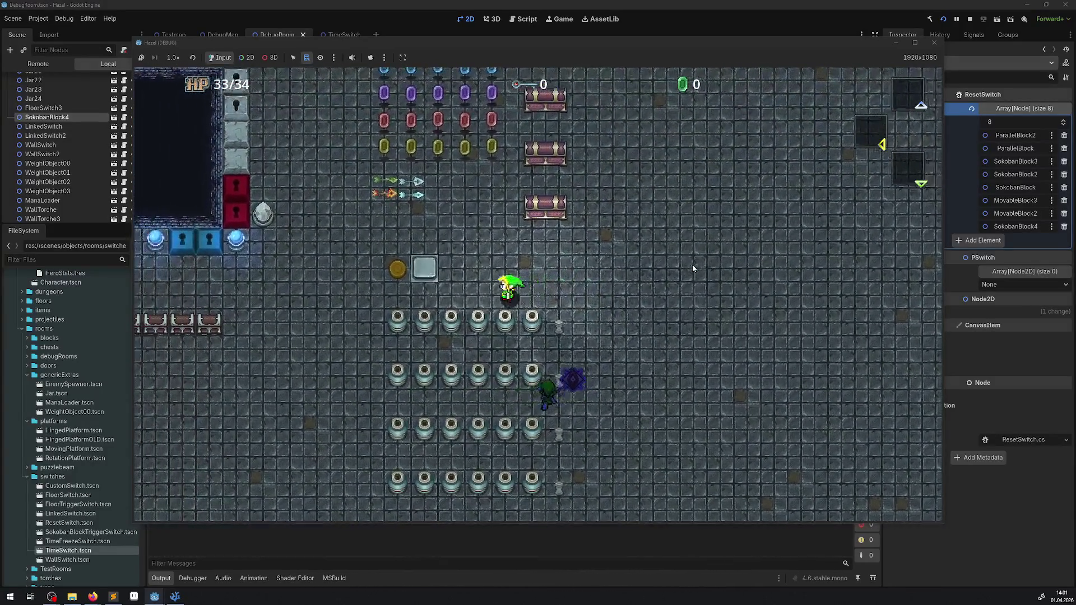
key(Left)
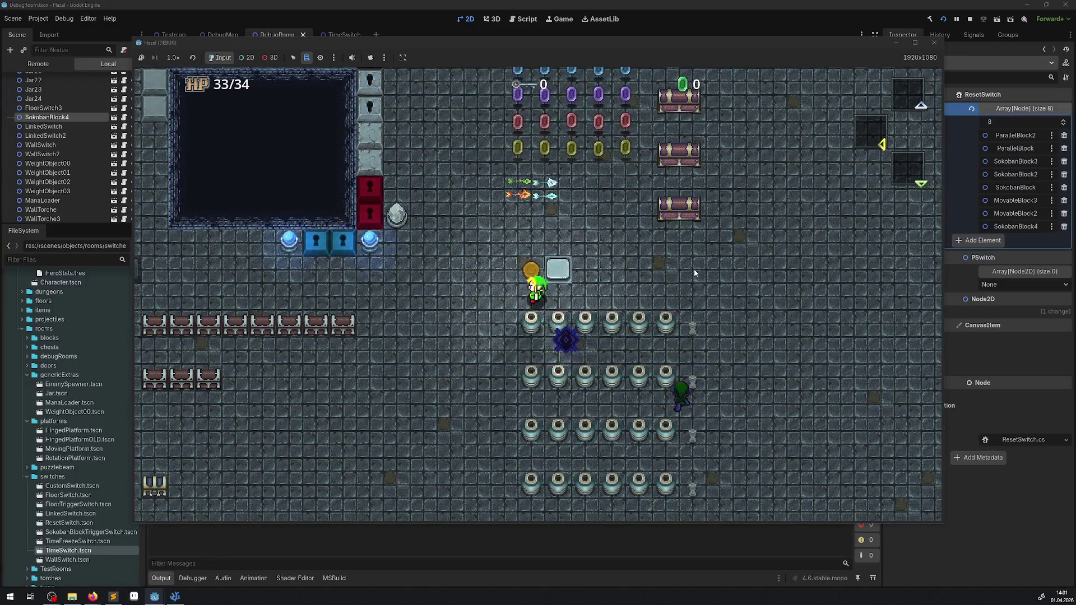
- Stop the game and select the WeightObject01 peg (object weight 24) in the Inspector
click(933, 43)
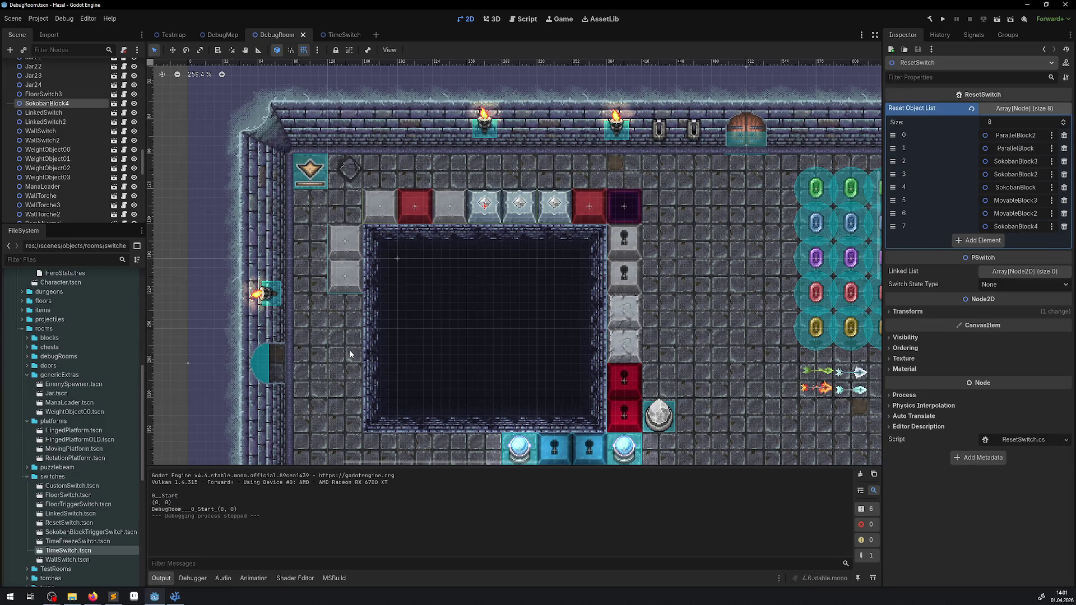
scroll(355, 389, down, 10)
scroll(364, 385, right, 8)
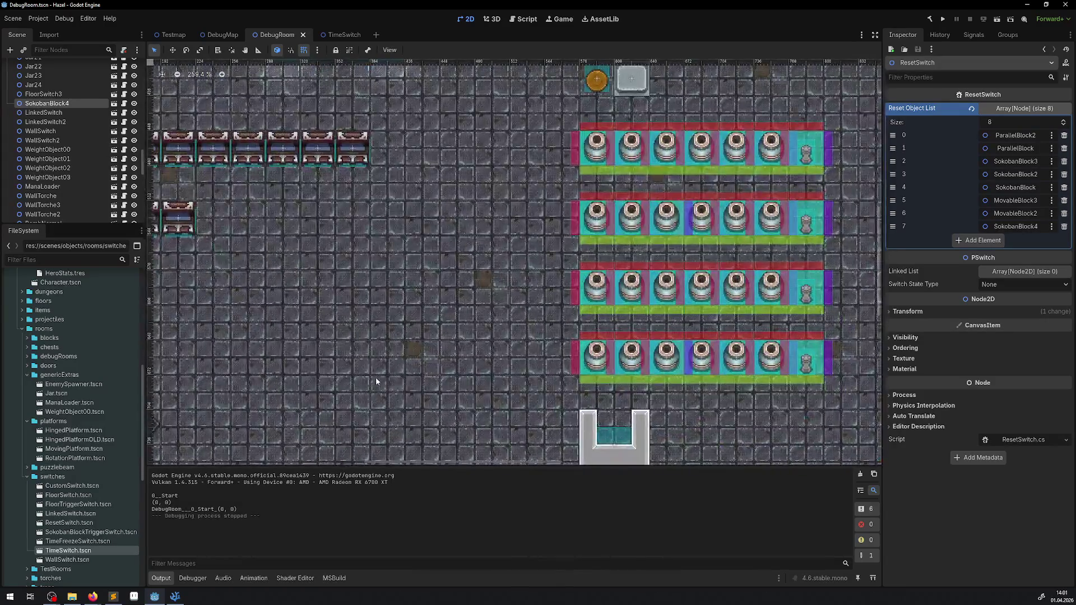
click(805, 227)
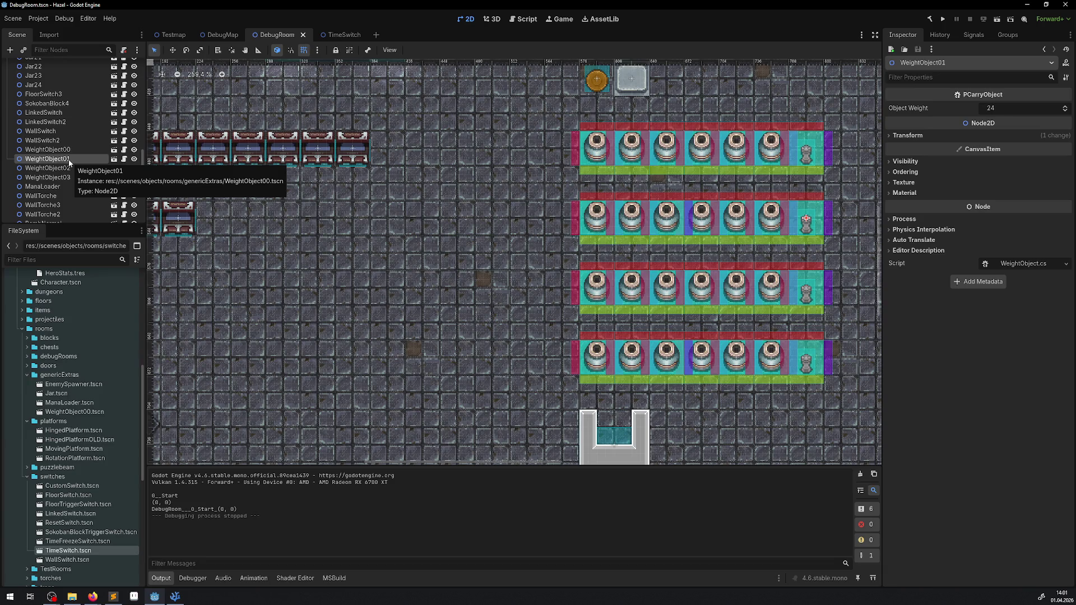
- Relaunch the game and walk the hero left along the top wall beside the warp tile
click(943, 19)
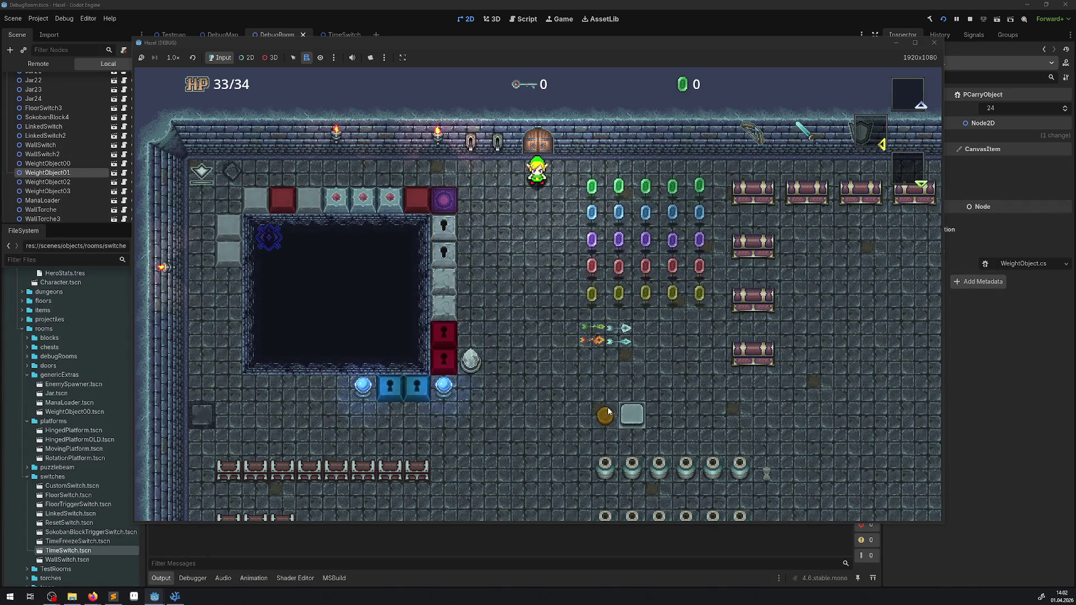
key(Left)
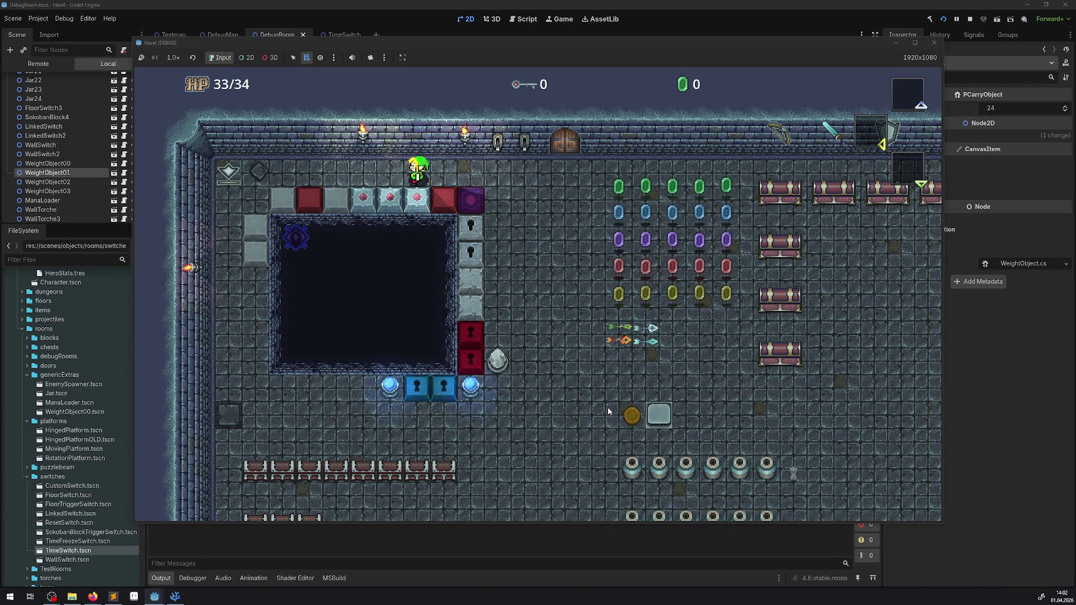
key(Left)
- Walk over the rupee rows, collecting the red, yellow and green rupees
key(Right)
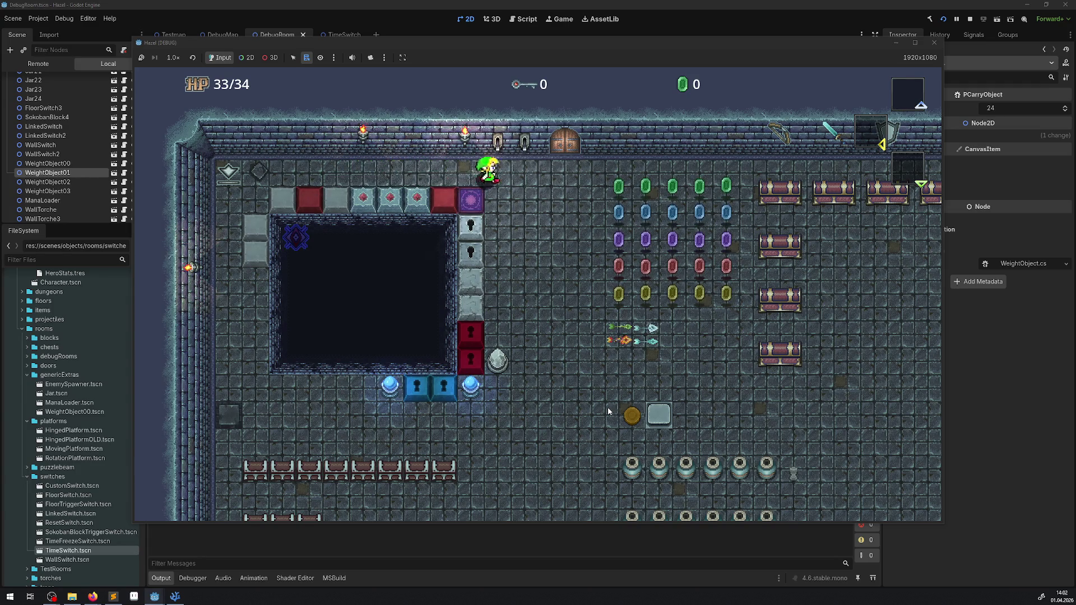
key(Right)
key(Down)
key(Up)
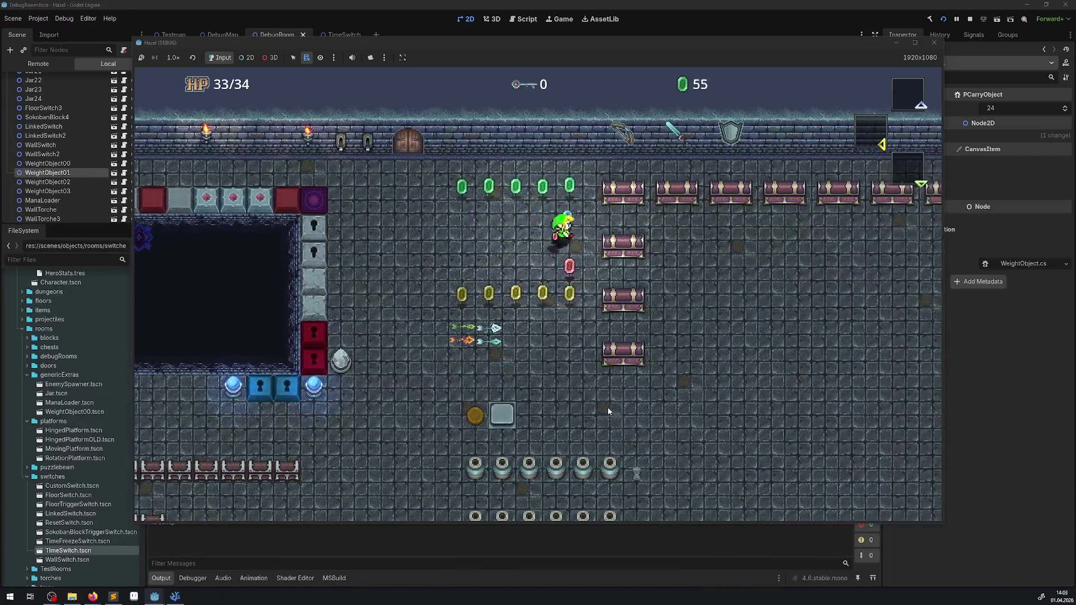
key(Down)
key(Right)
key(Left)
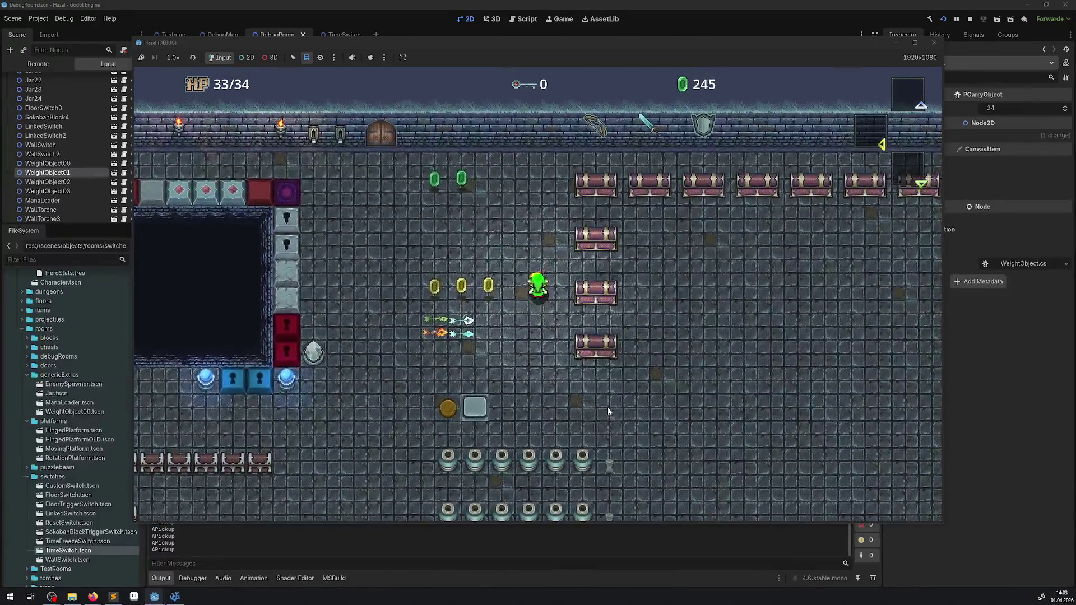
key(Up)
key(Down)
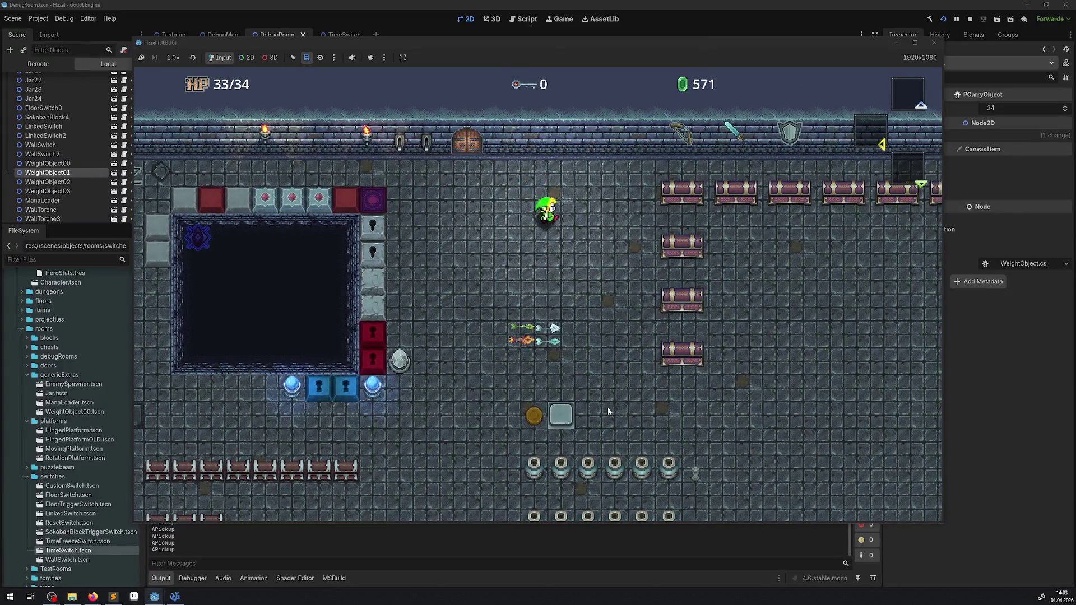
- Lift a peg overhead and throw it to break other pegs
key(Down)
key(Up)
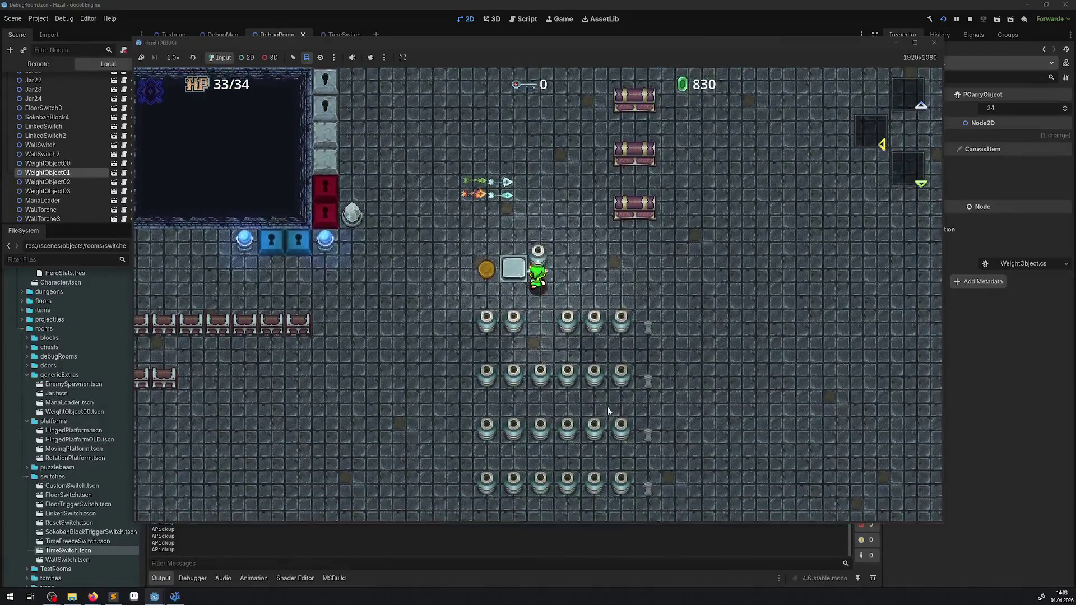
key(Up)
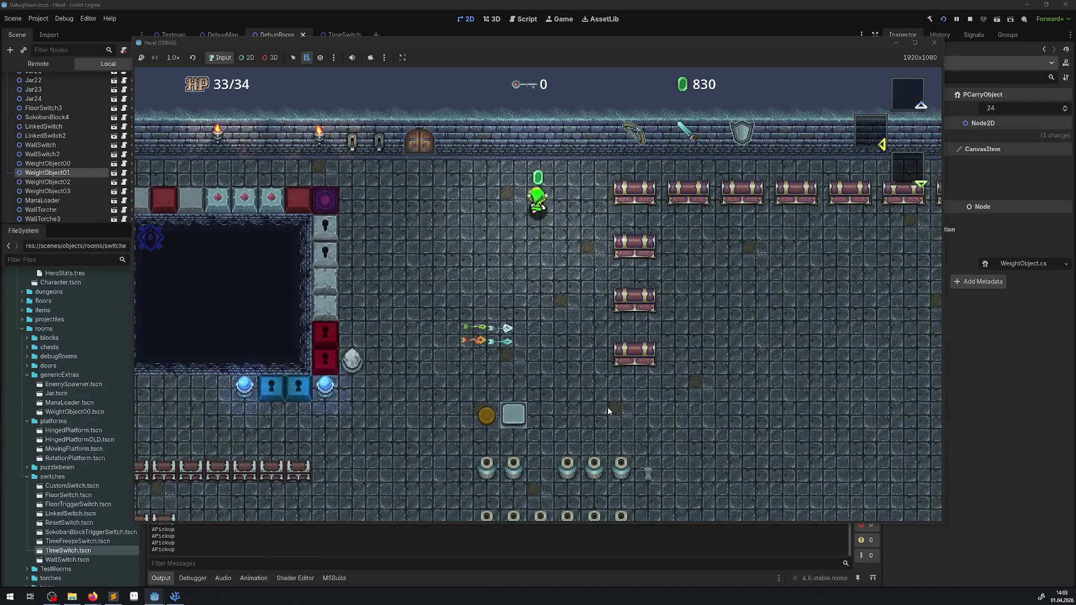
key(Down)
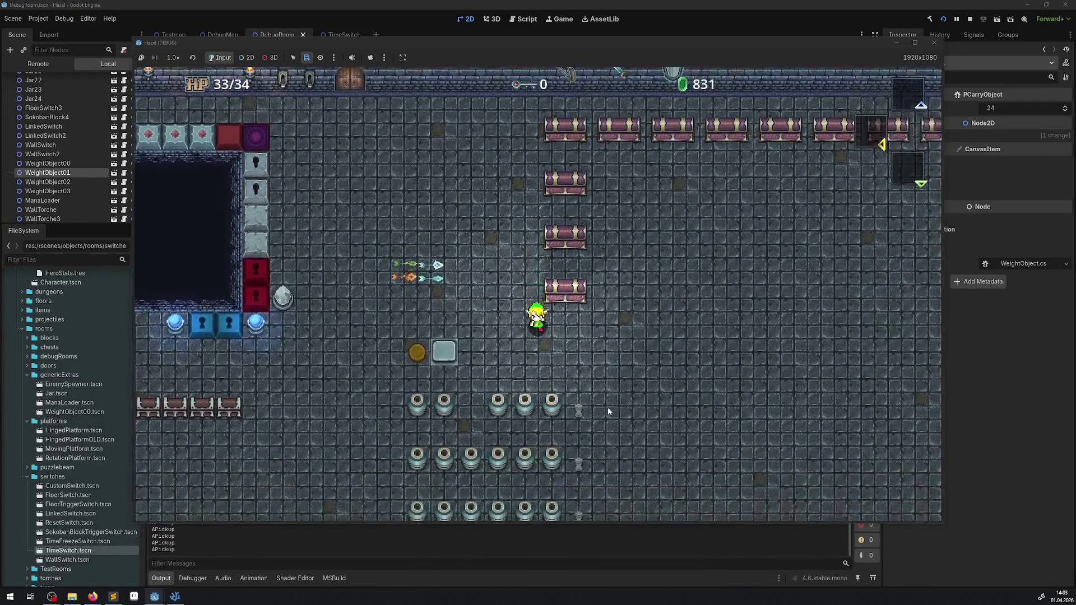
key(Left)
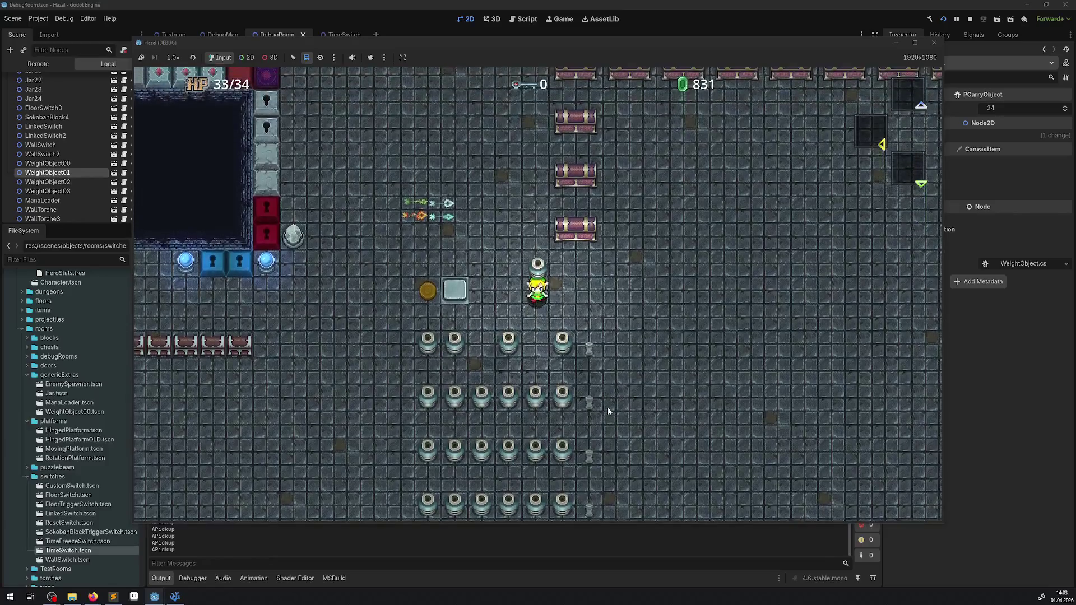
key(space)
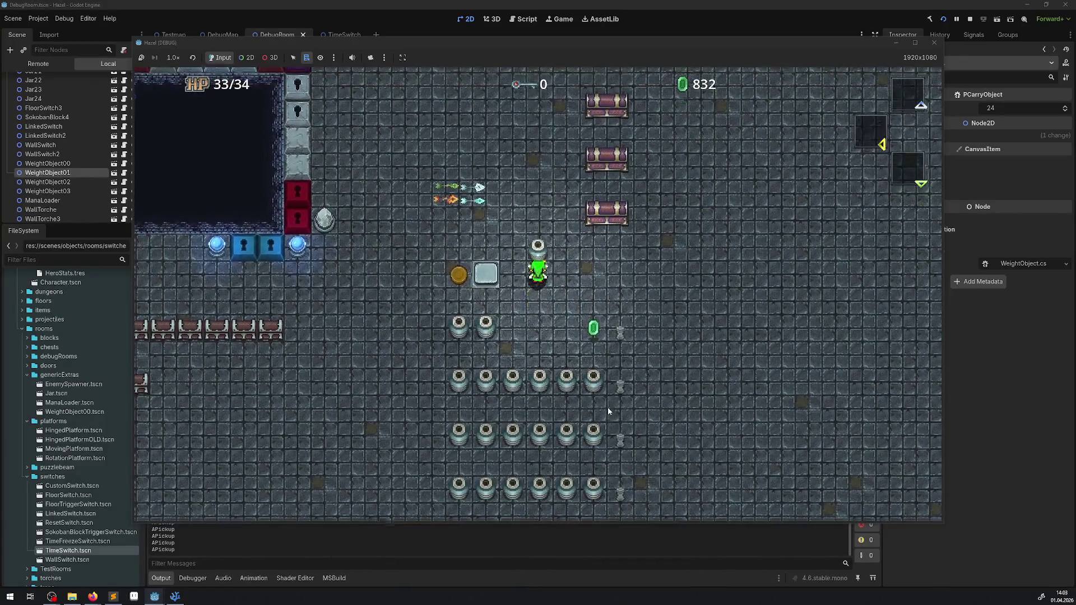
key(Down)
key(space)
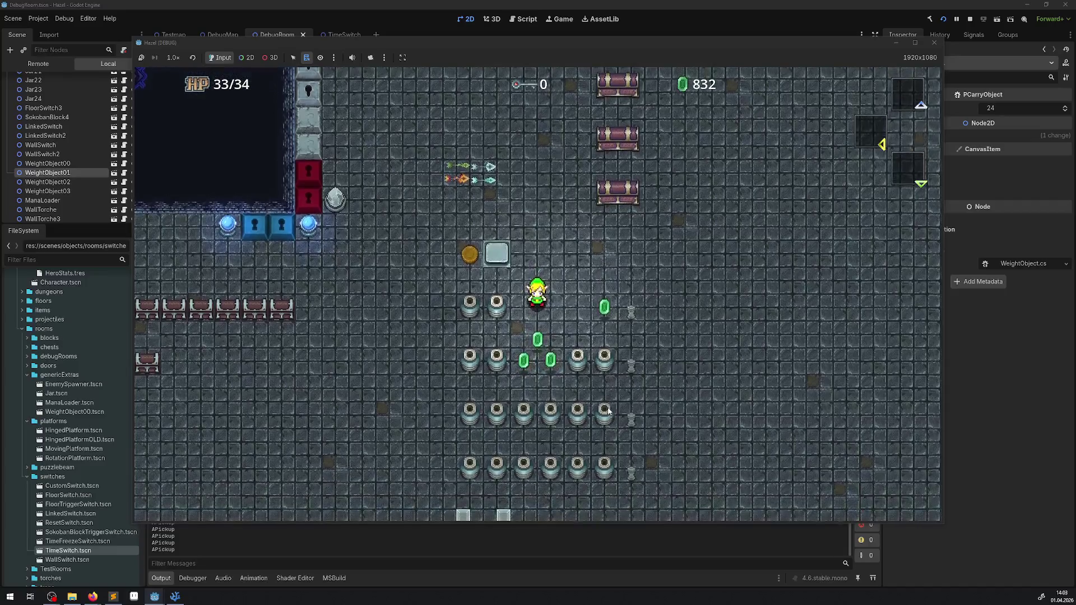
key(Left)
- Pick up another peg and throw it to shatter pegs into rupees
key(space)
key(Right)
key(Up)
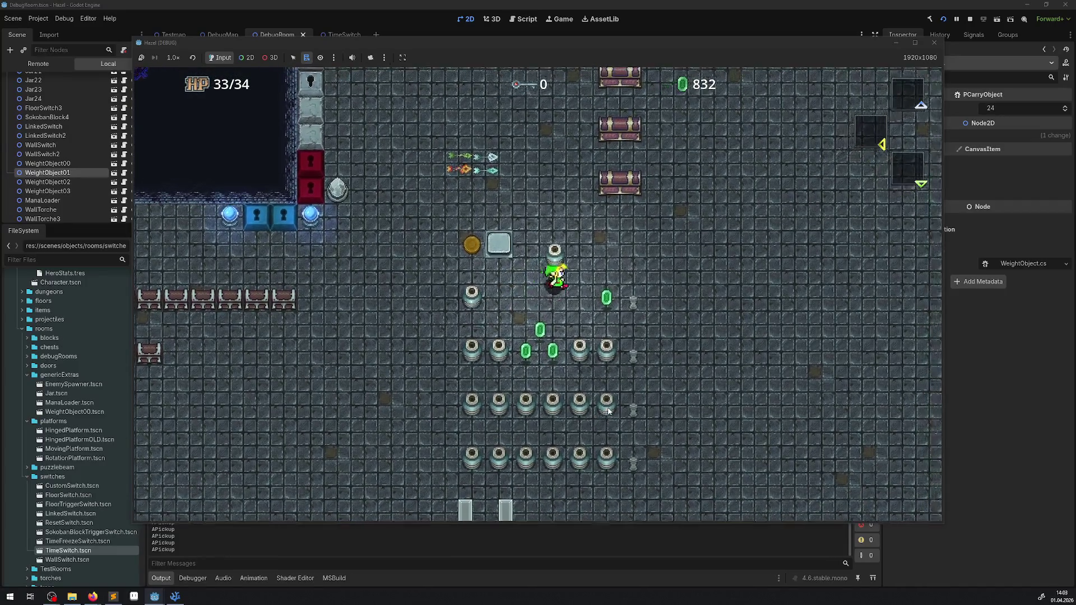
key(Down)
key(space)
key(Left)
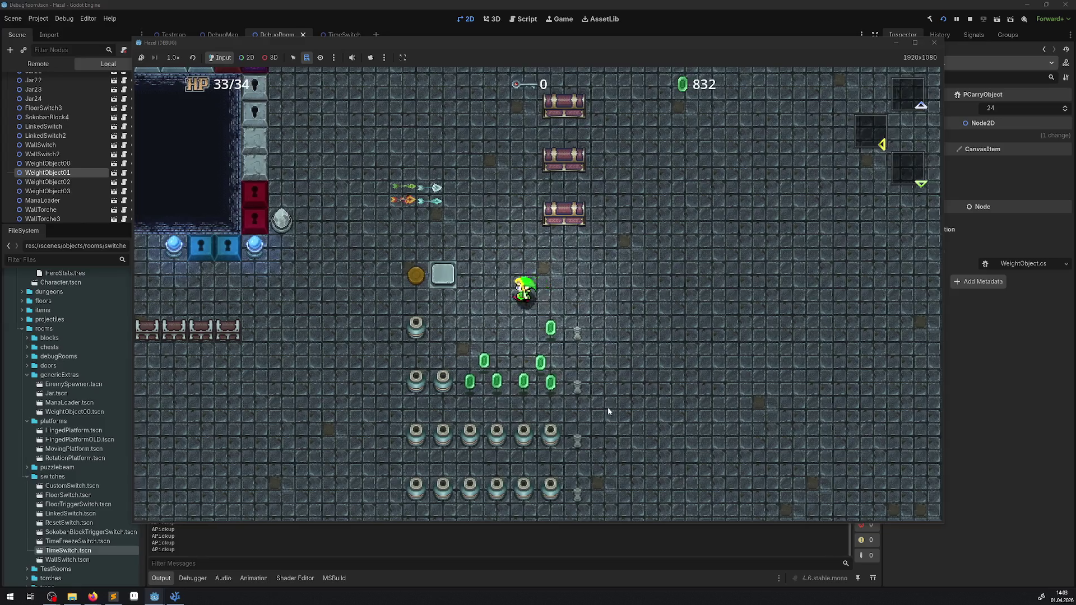
- Lift more pegs around the rows and put the last carried peg down
key(space)
key(Right)
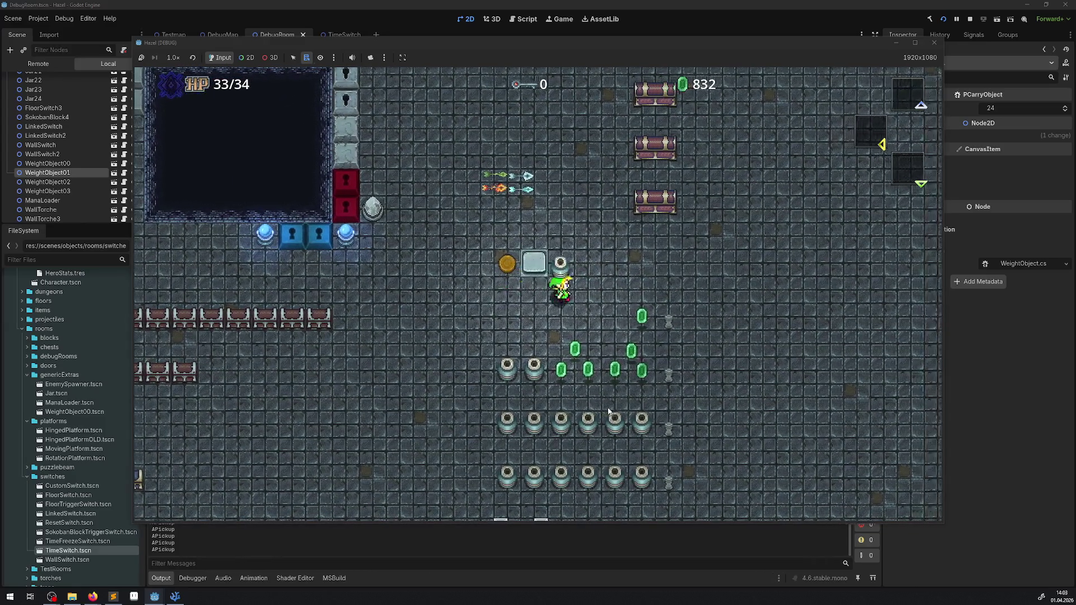
key(Up)
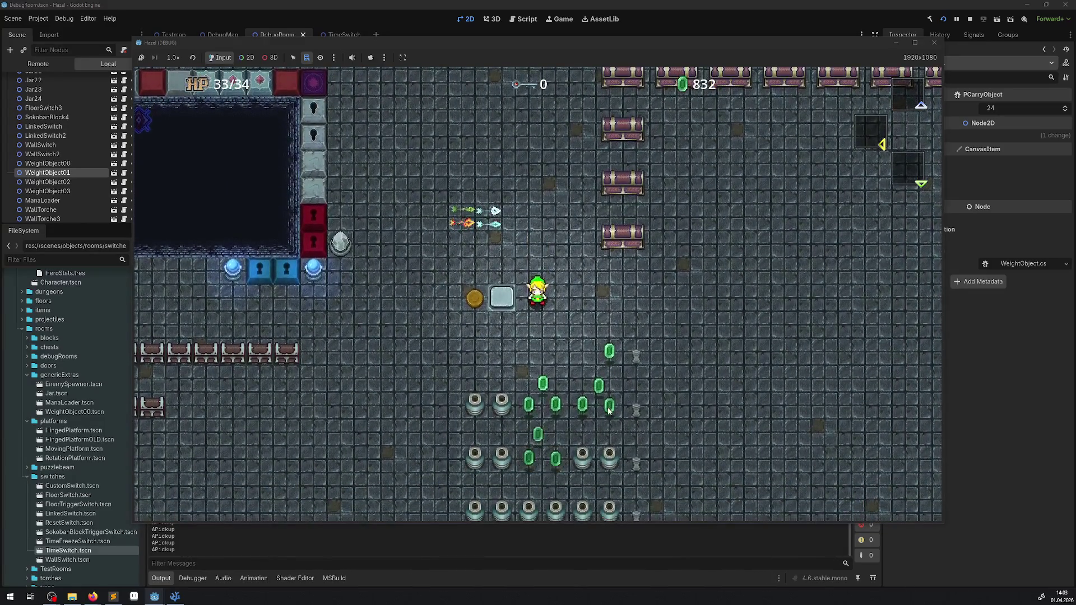
key(Down)
key(Left)
key(space)
key(Right)
key(Up)
key(Down)
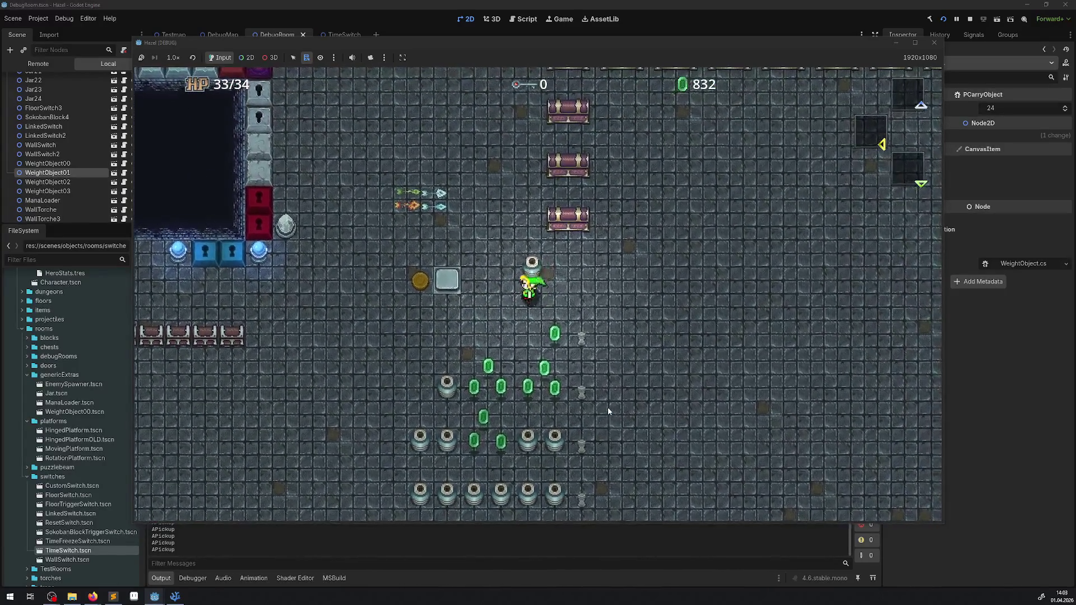
key(space)
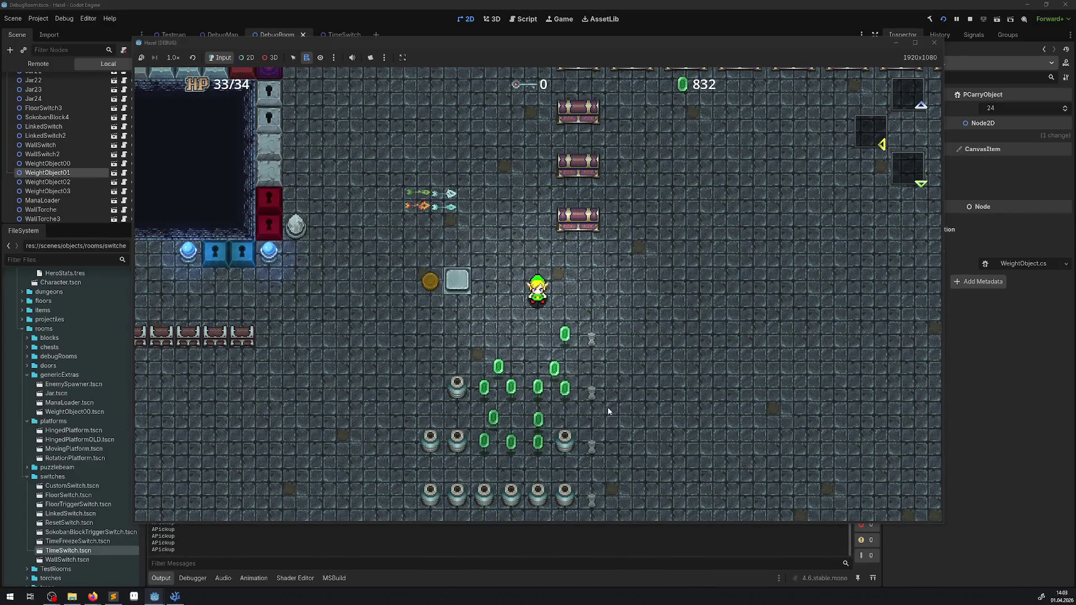